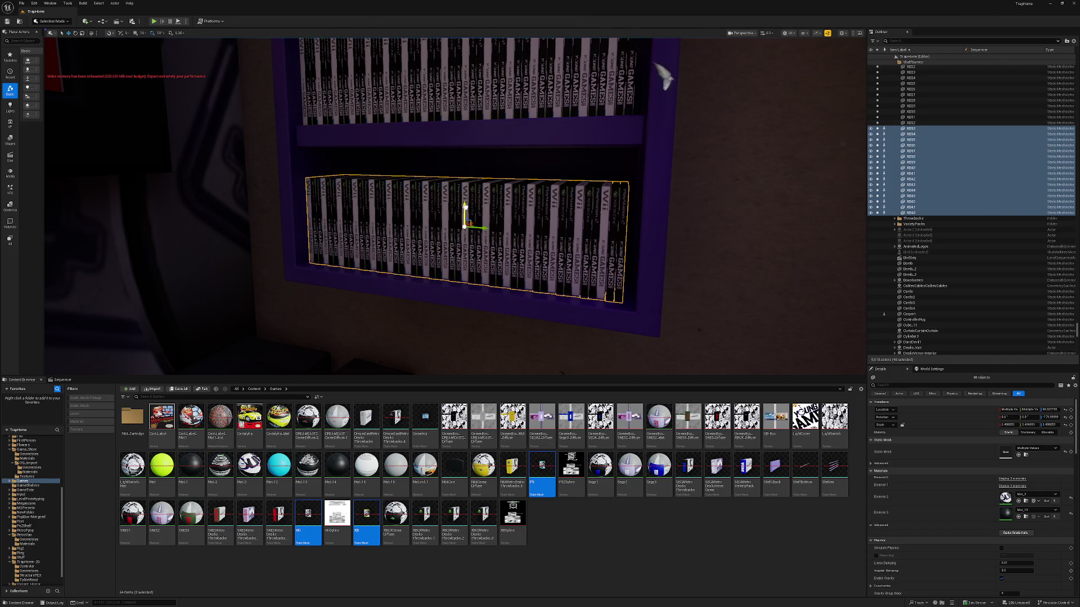
- Delete six game cases from the upper shelf
key(Escape)
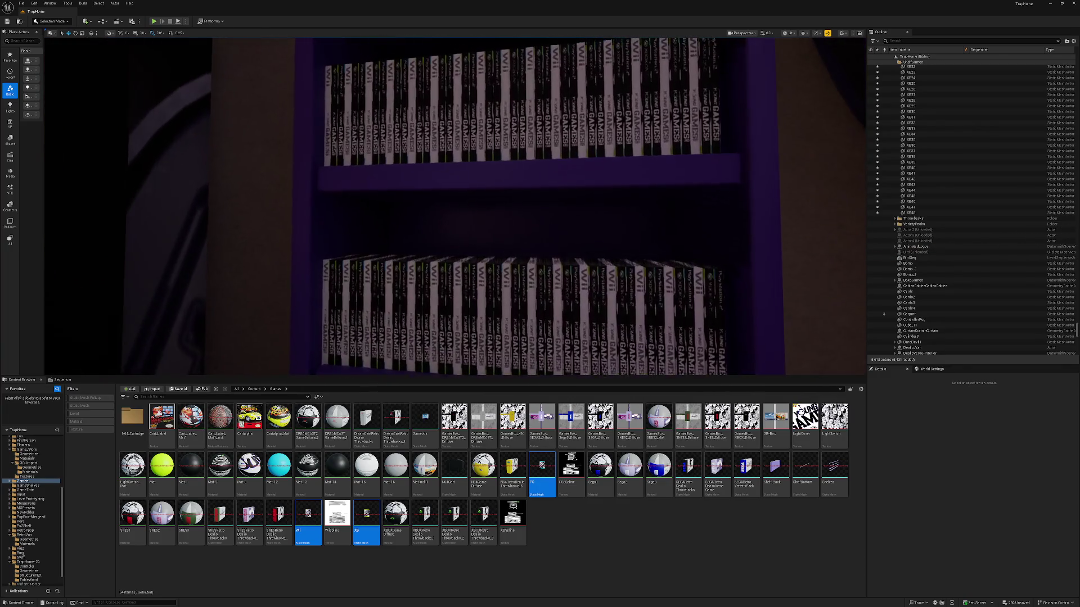
click(377, 163)
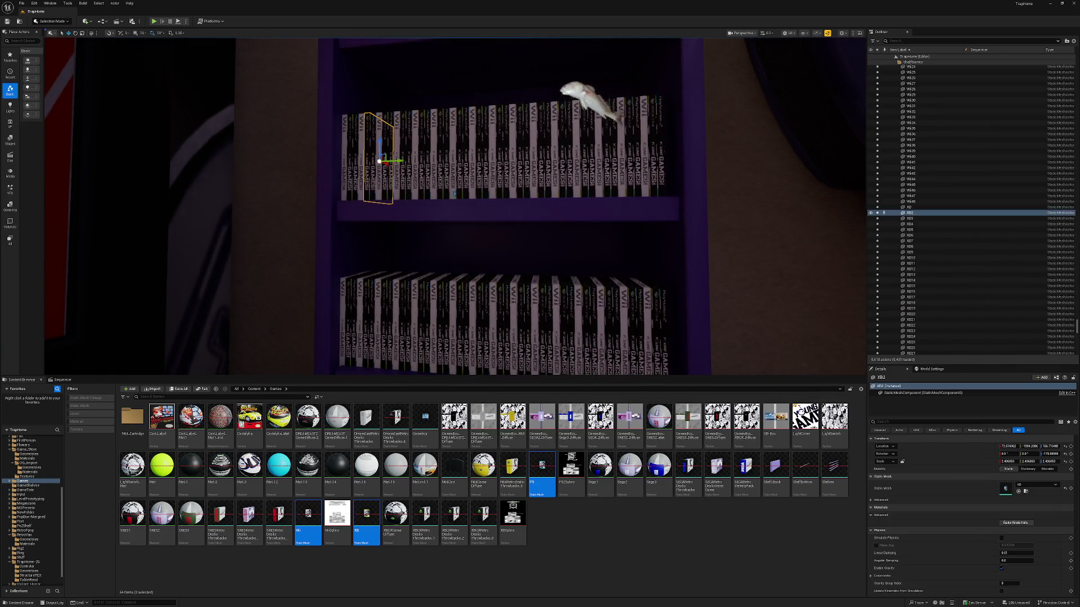
ctrl+click(458, 163)
ctrl+click(502, 163)
ctrl+click(560, 163)
ctrl+click(602, 163)
ctrl+click(624, 163)
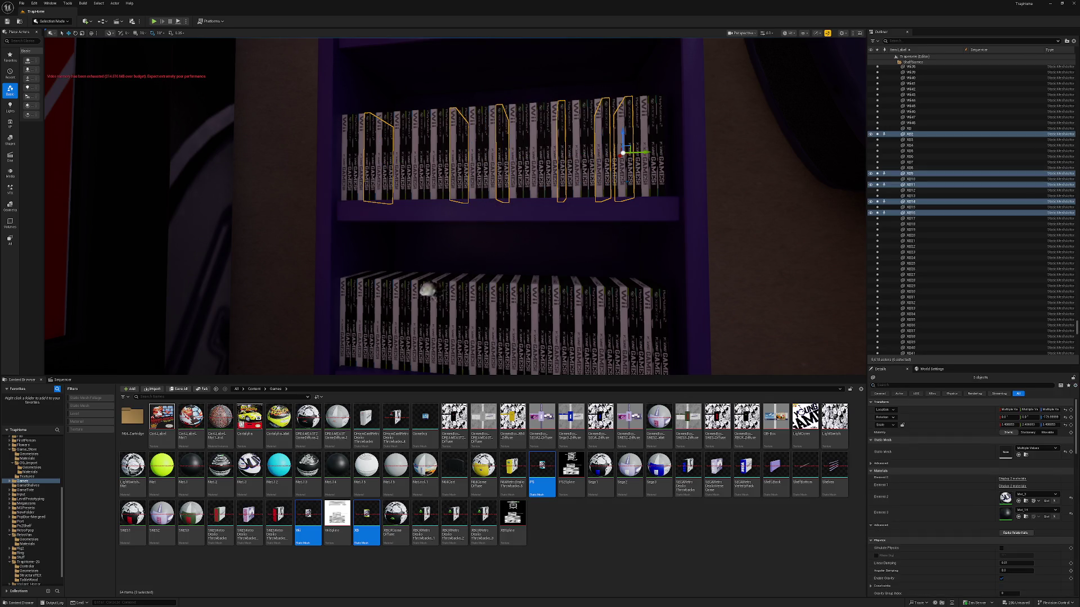
key(Delete)
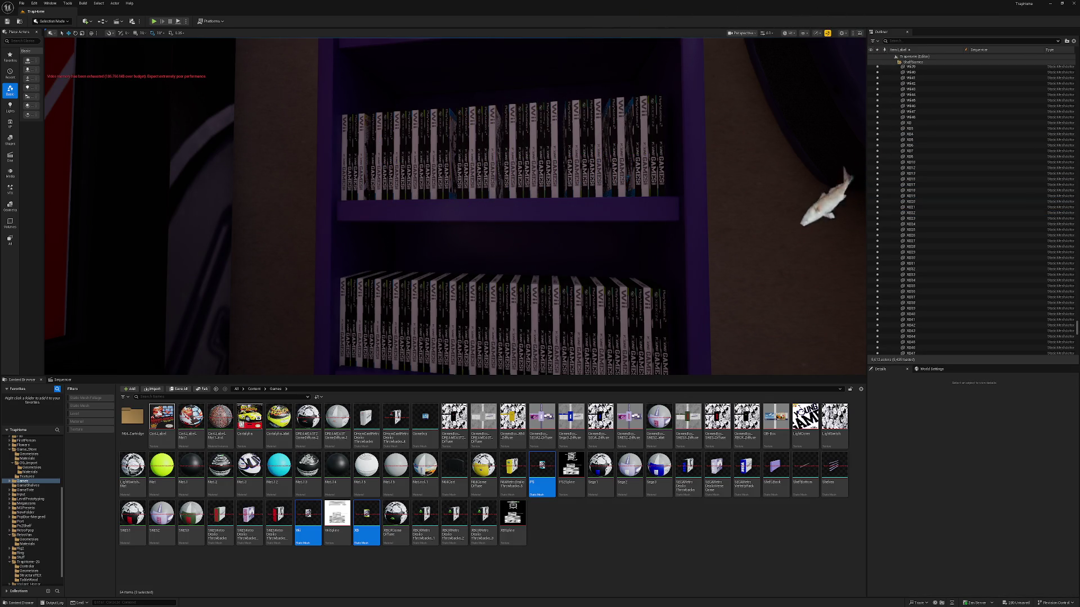
- Delete two groups of lower-shelf game cases, thirteen and then twelve
mouse_move(455, 206)
mouse_down()
mouse_move(458, 188)
mouse_move(432, 191)
mouse_up()
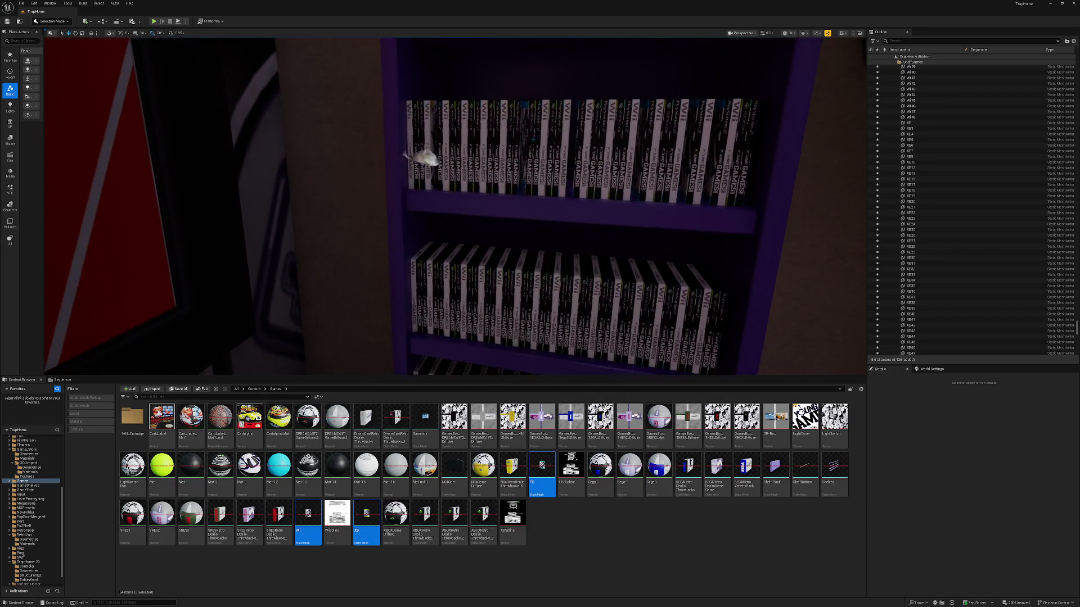
click(432, 287)
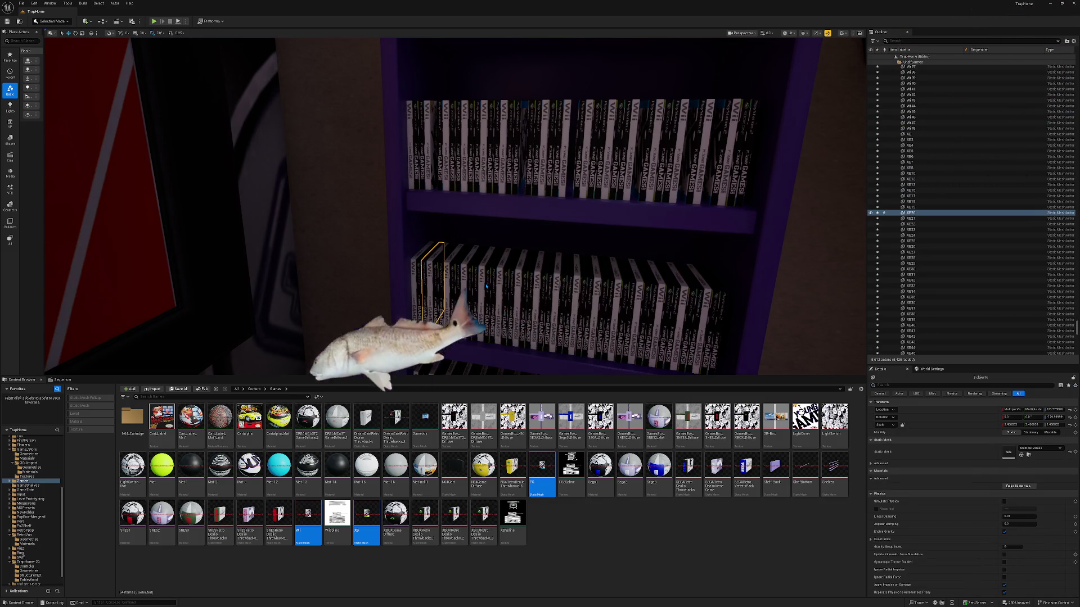
drag(413, 239, 641, 351)
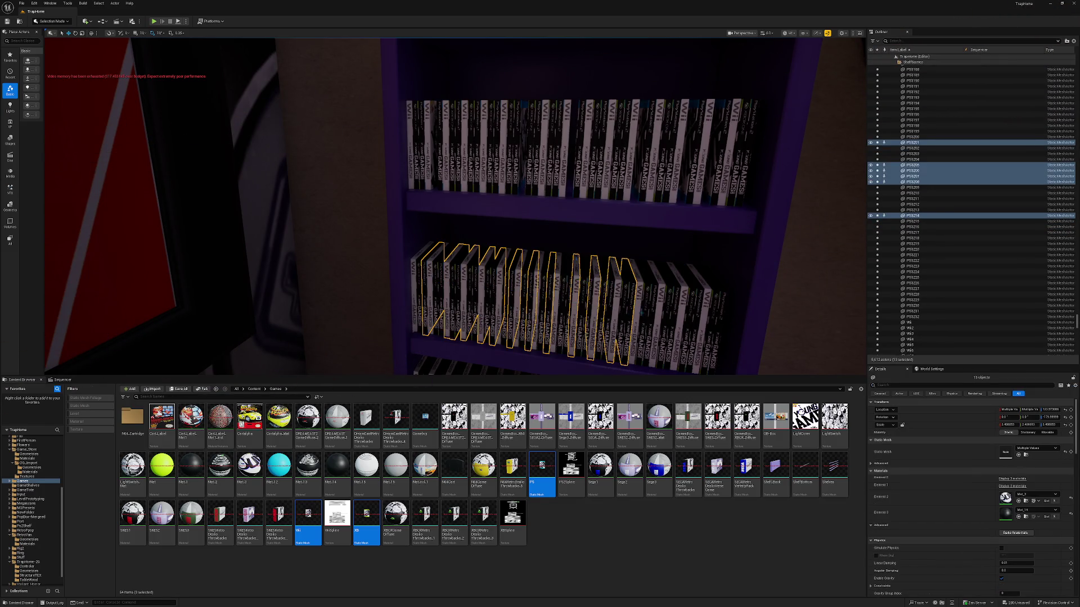
key(Delete)
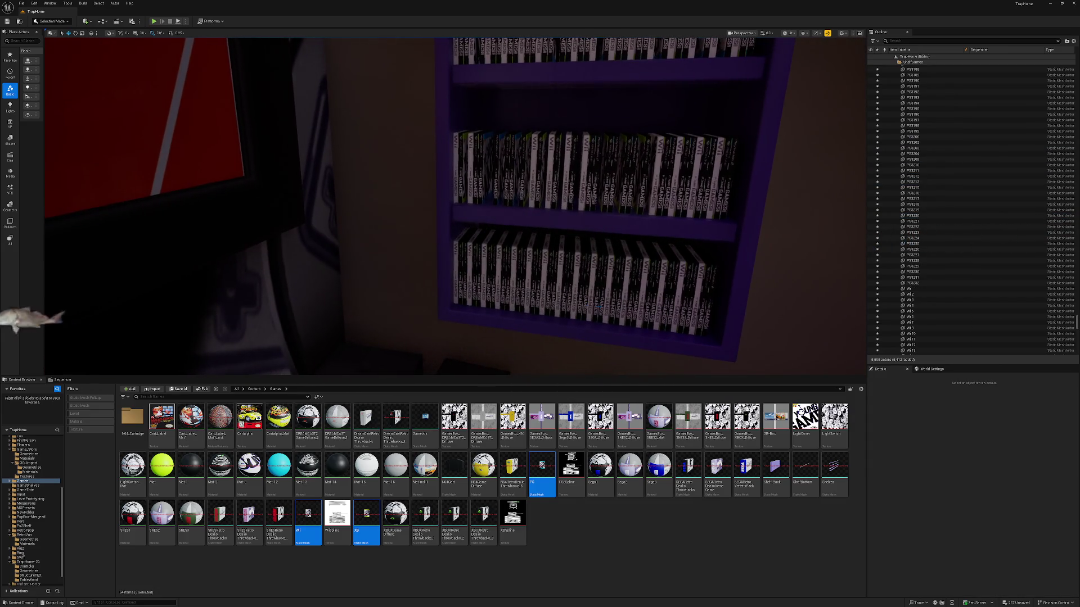
click(580, 298)
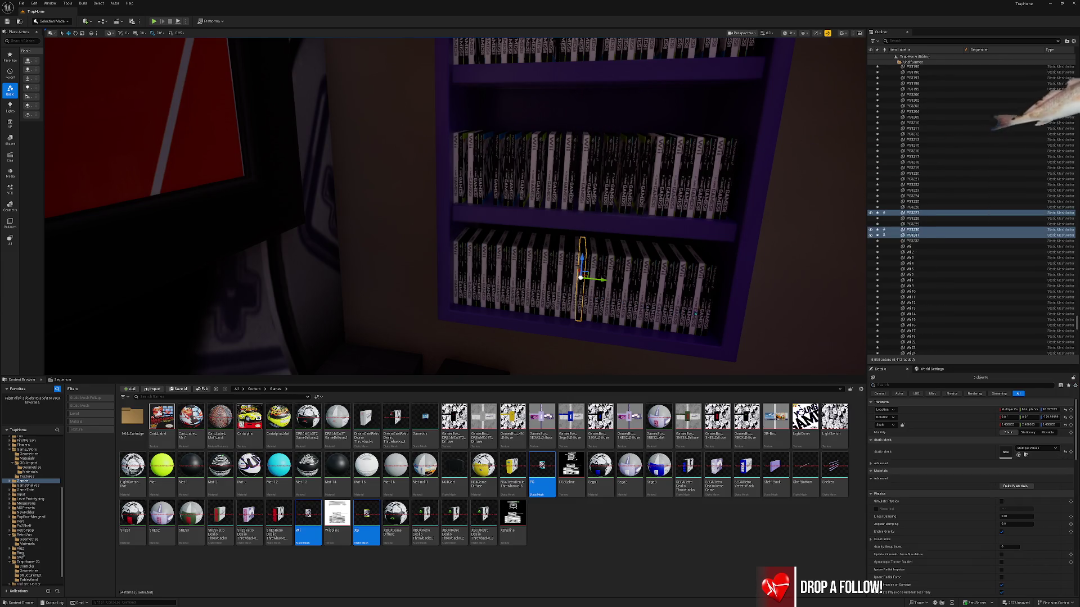
ctrl+click(618, 287)
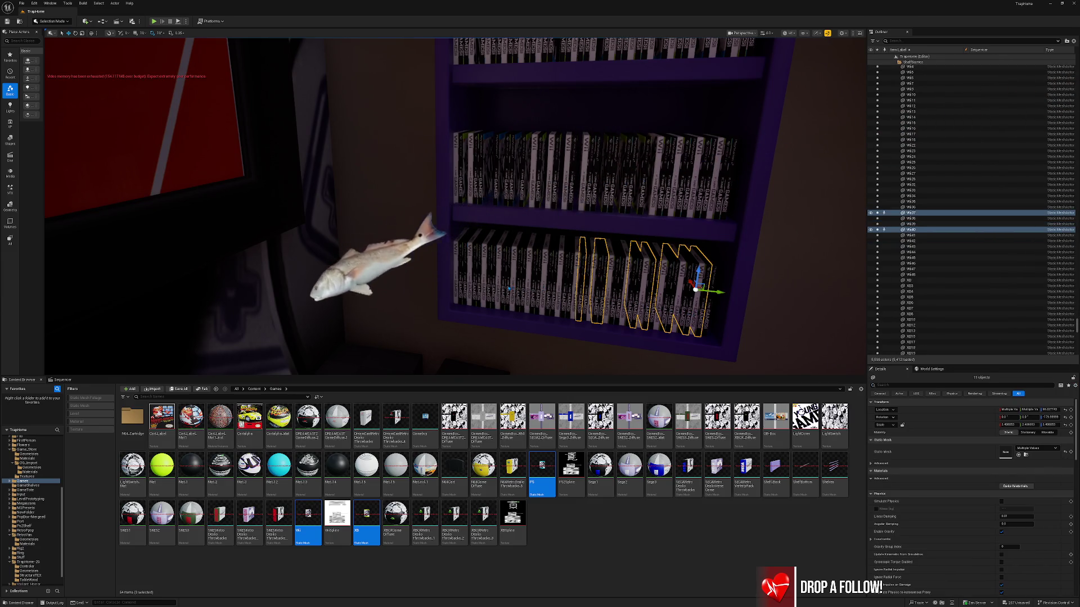
key(Delete)
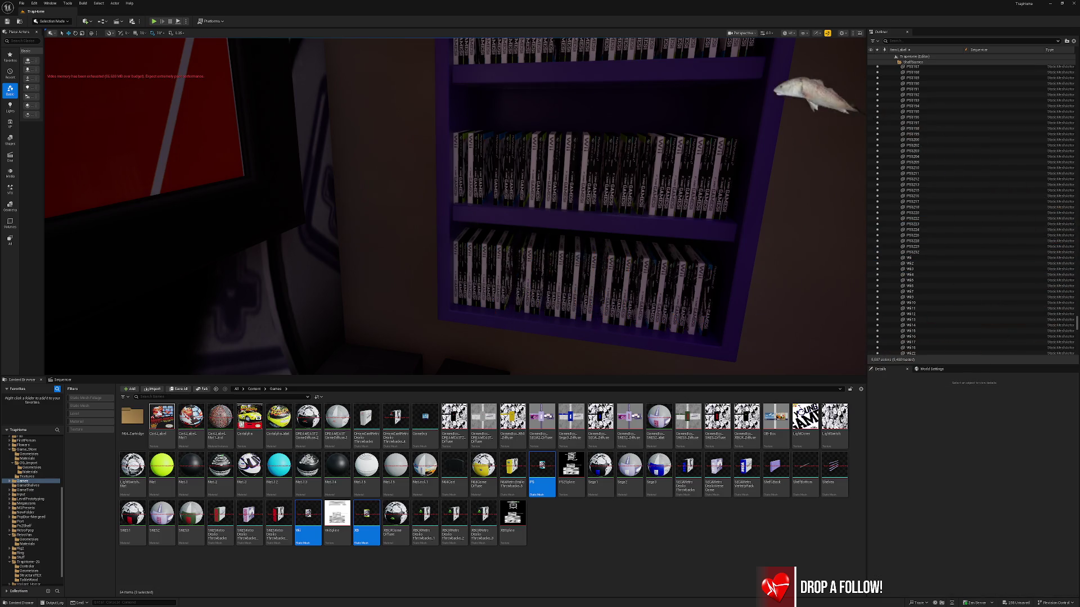
mouse_move(450, 225)
mouse_down()
mouse_move(517, 269)
mouse_move(528, 315)
mouse_move(540, 270)
mouse_up()
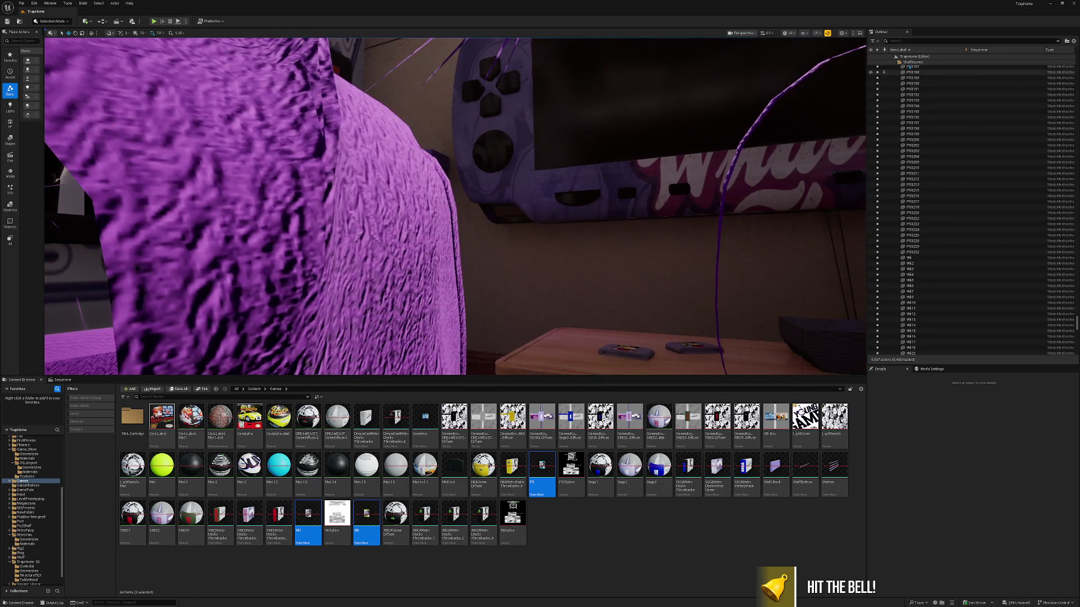
drag(606, 151, 672, 160)
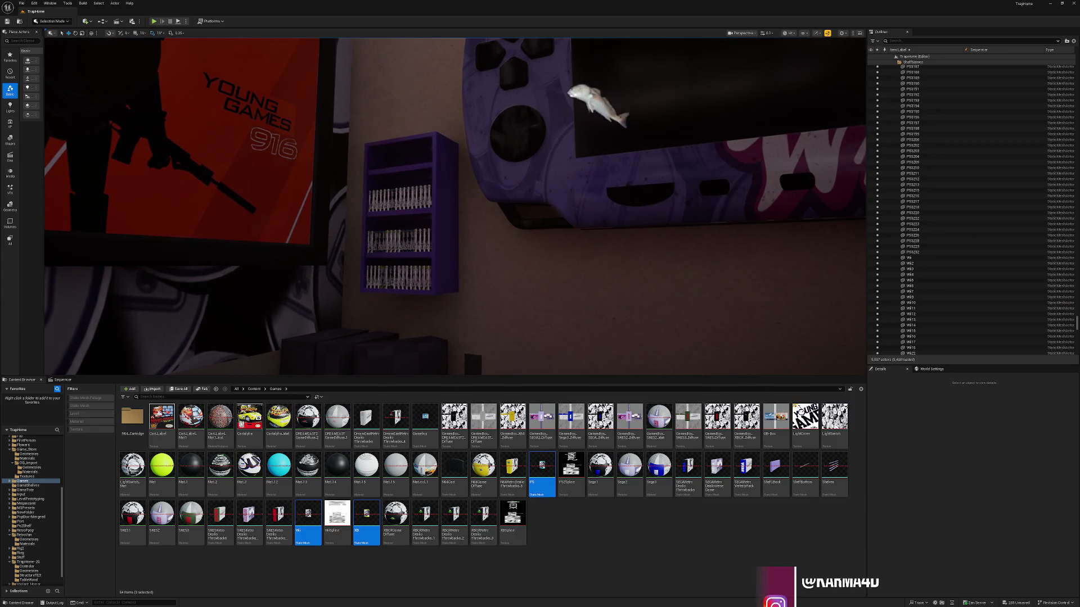
click(672, 160)
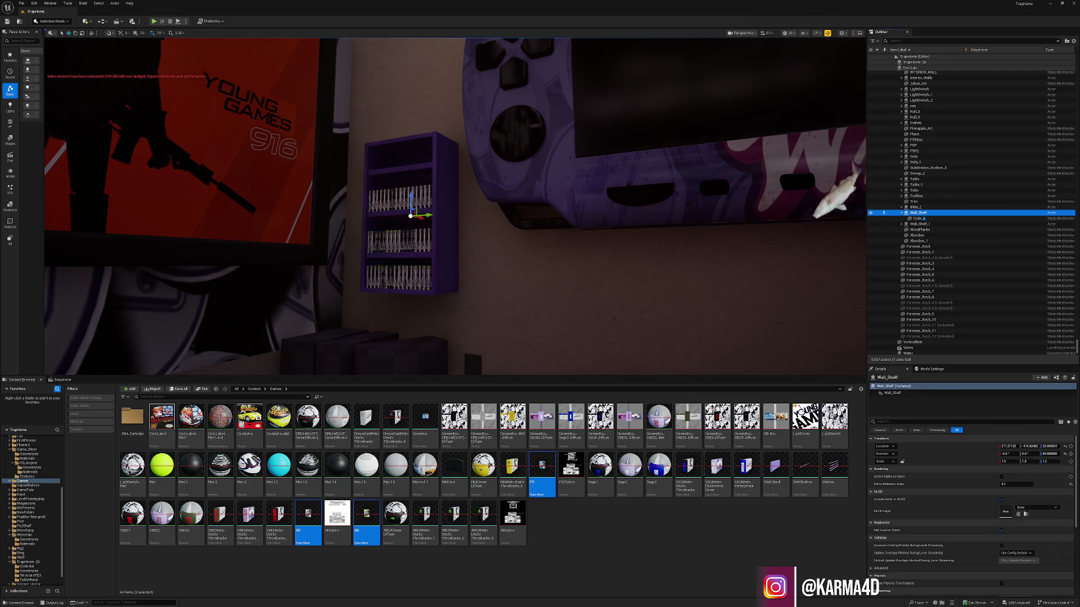
click(919, 213)
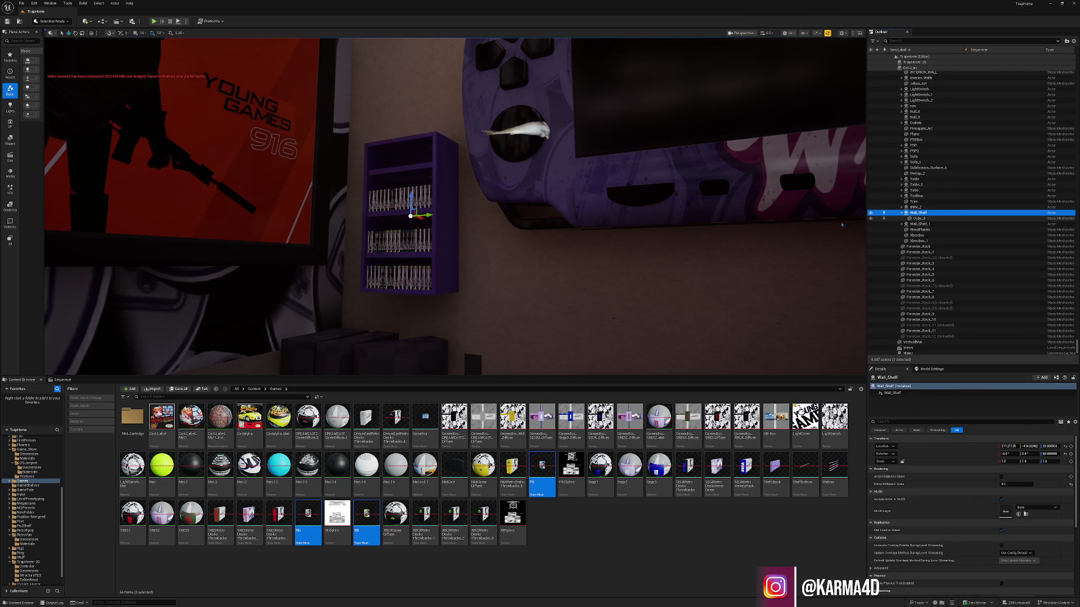
click(920, 219)
right_click(920, 219)
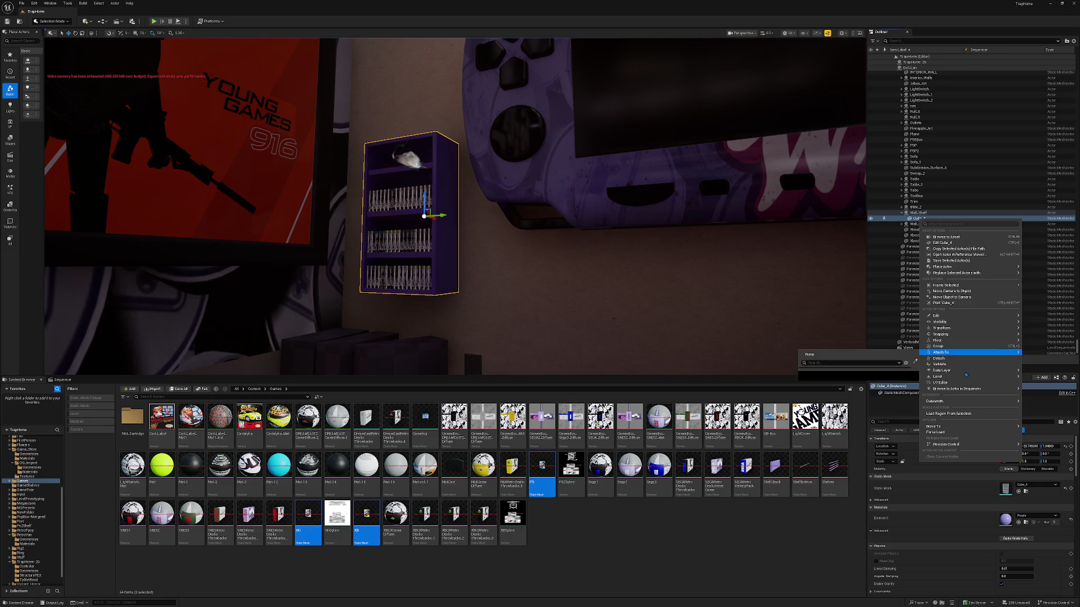
mouse_move(934, 426)
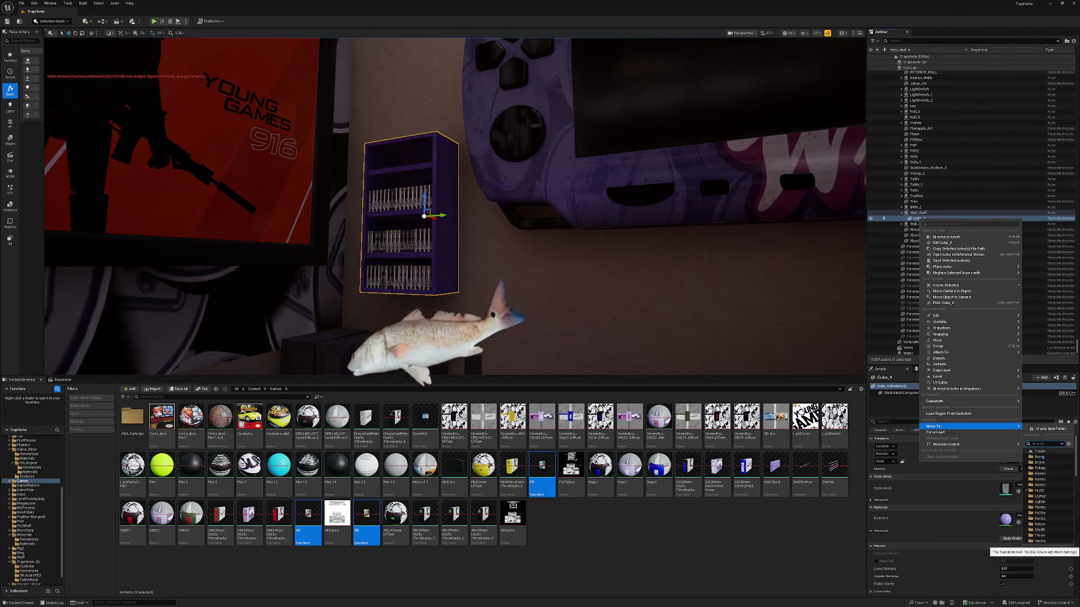
click(960, 269)
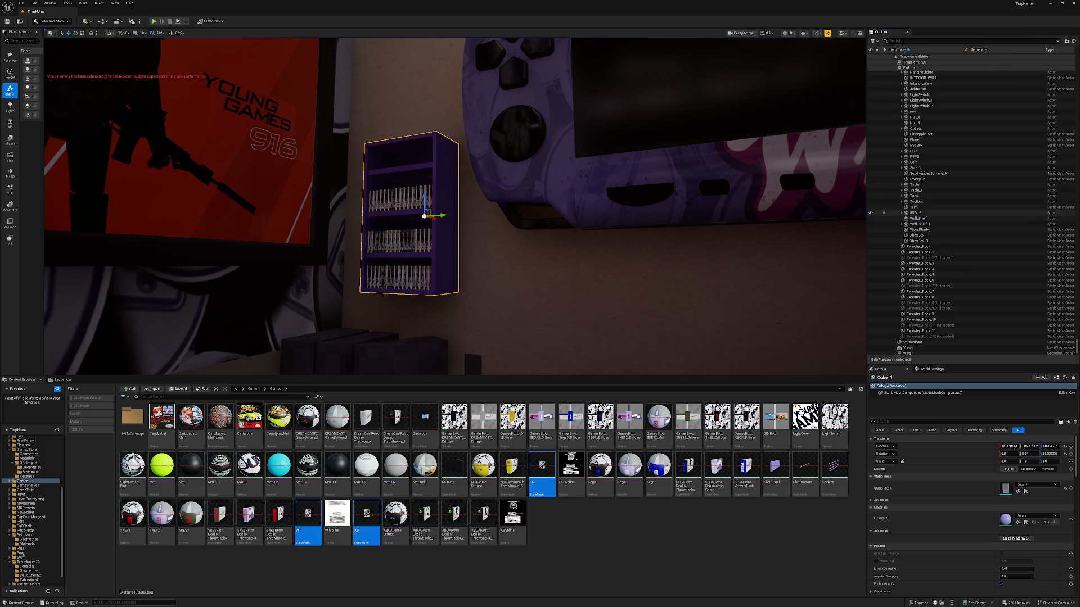
click(895, 60)
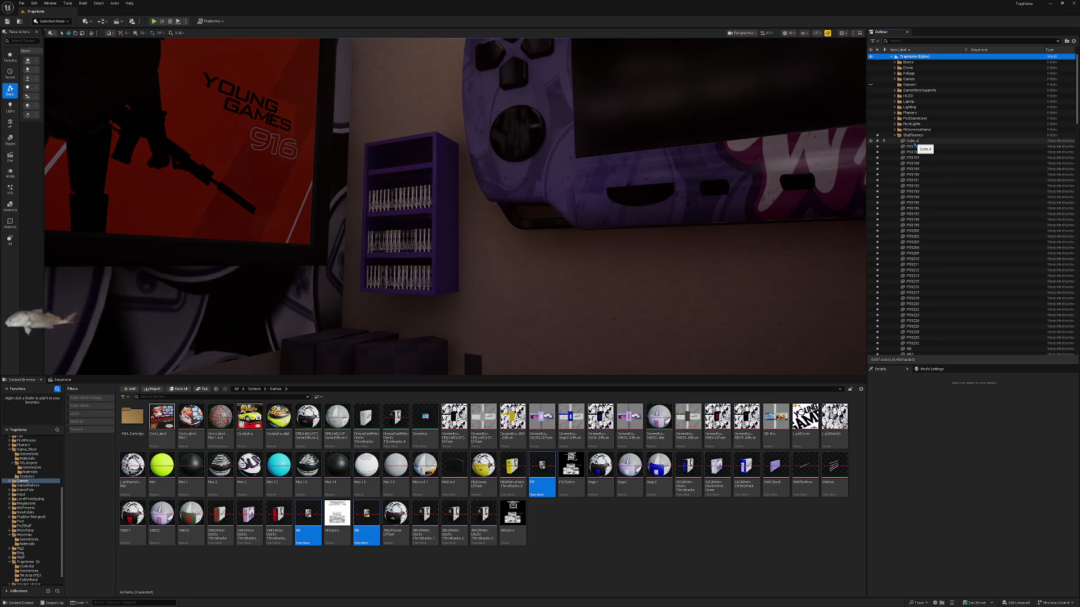
- Select the game actors from PS3182 through XB46 in the Outliner
click(914, 147)
shift+click(913, 343)
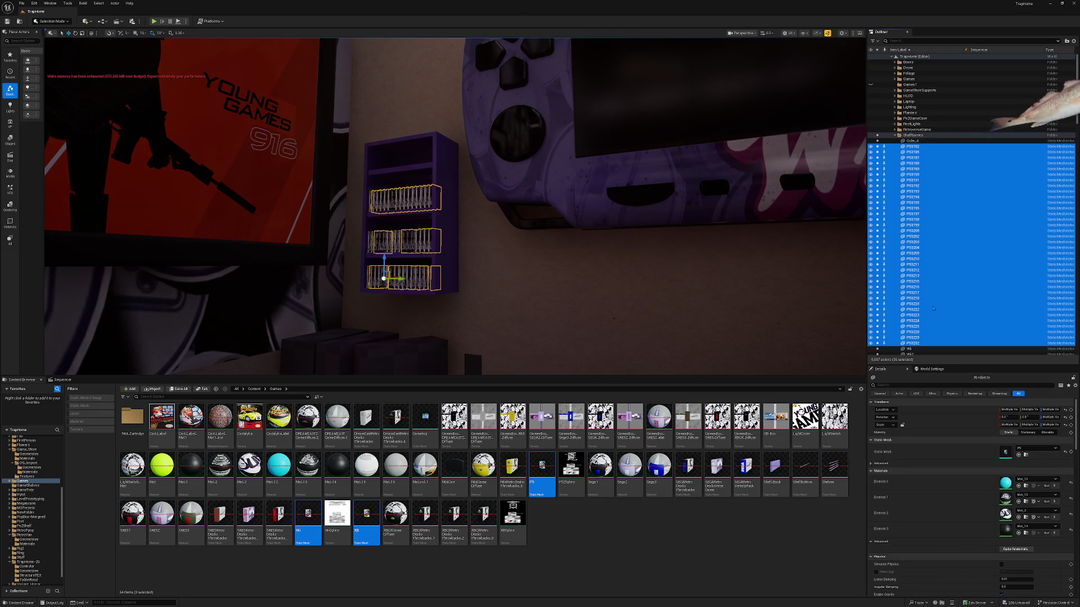
scroll(913, 326, down, 2)
scroll(913, 325, down, 5)
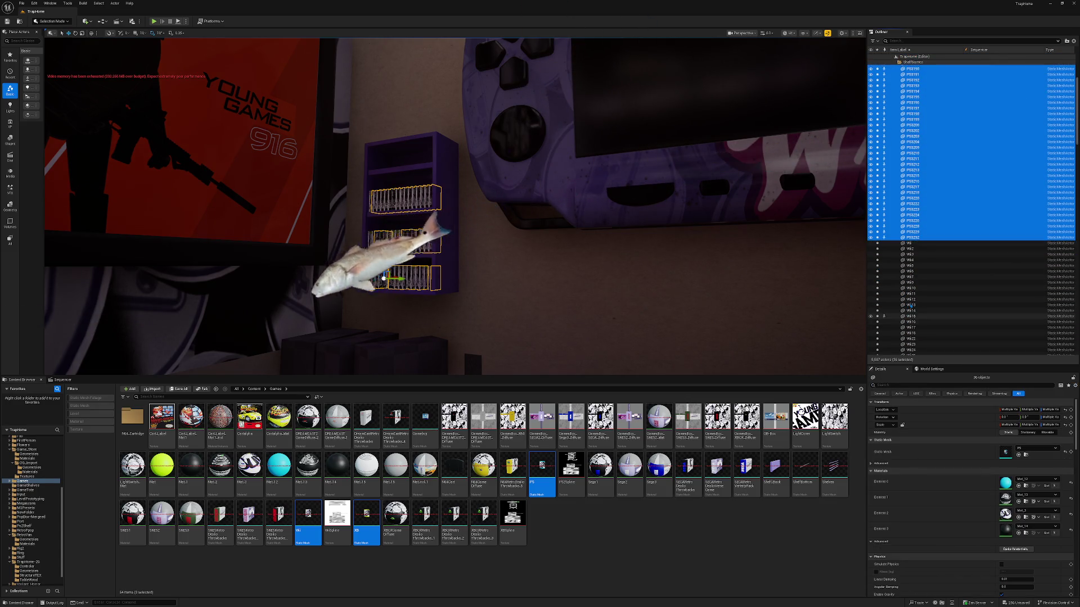
scroll(917, 323, down, 3)
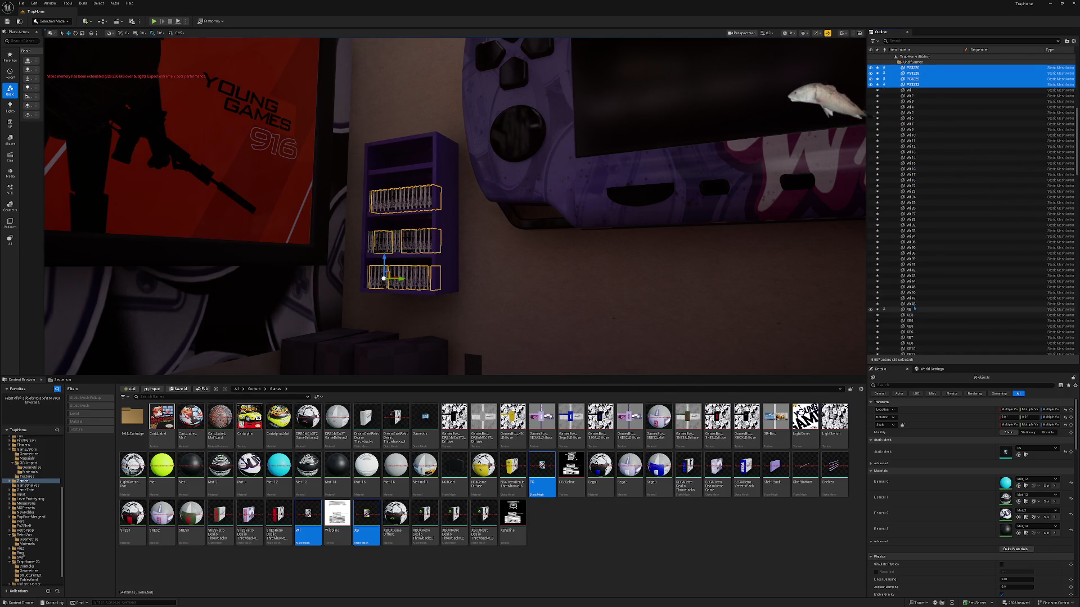
scroll(915, 308, down, 12)
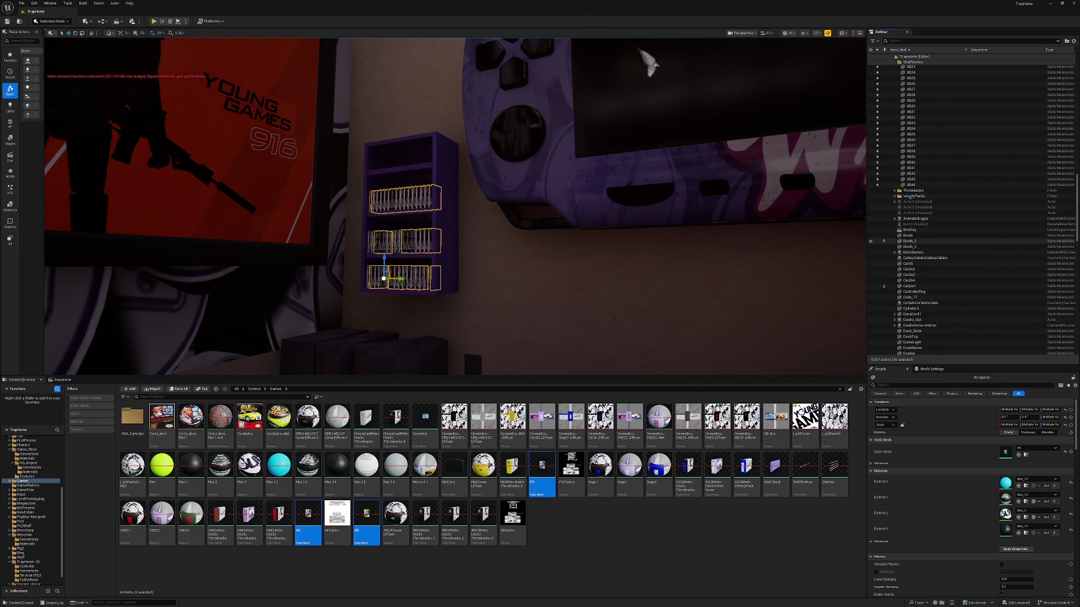
click(911, 185)
scroll(912, 190, up, 12)
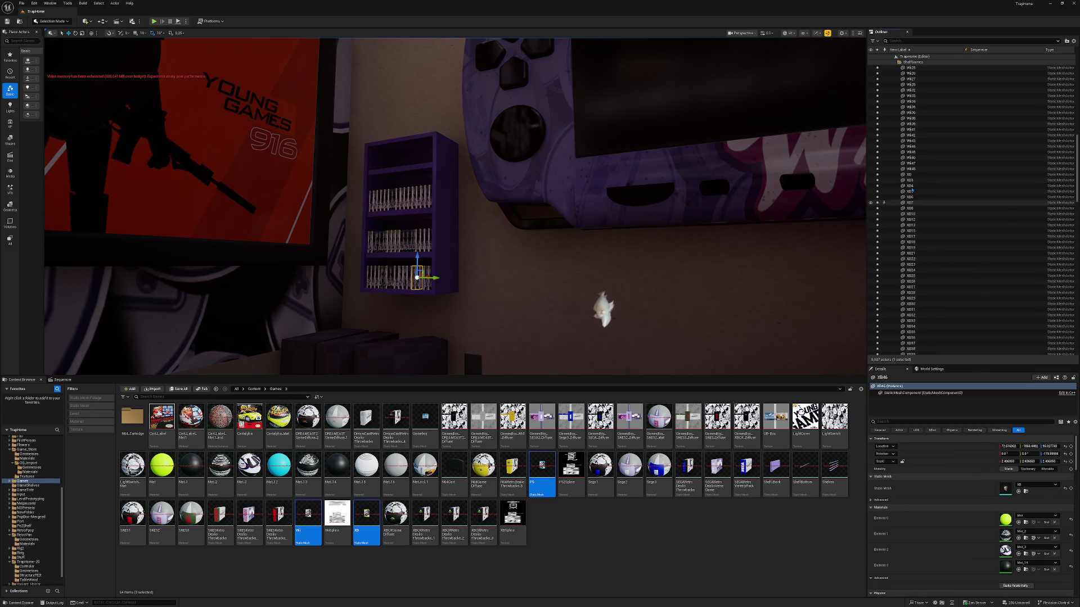
scroll(912, 190, up, 7)
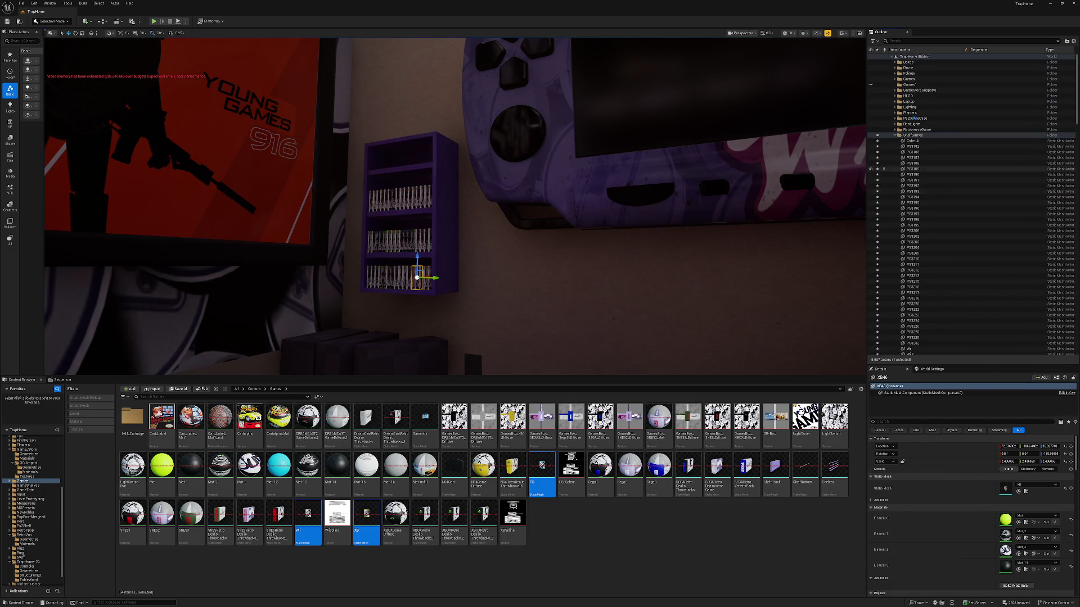
shift+click(911, 146)
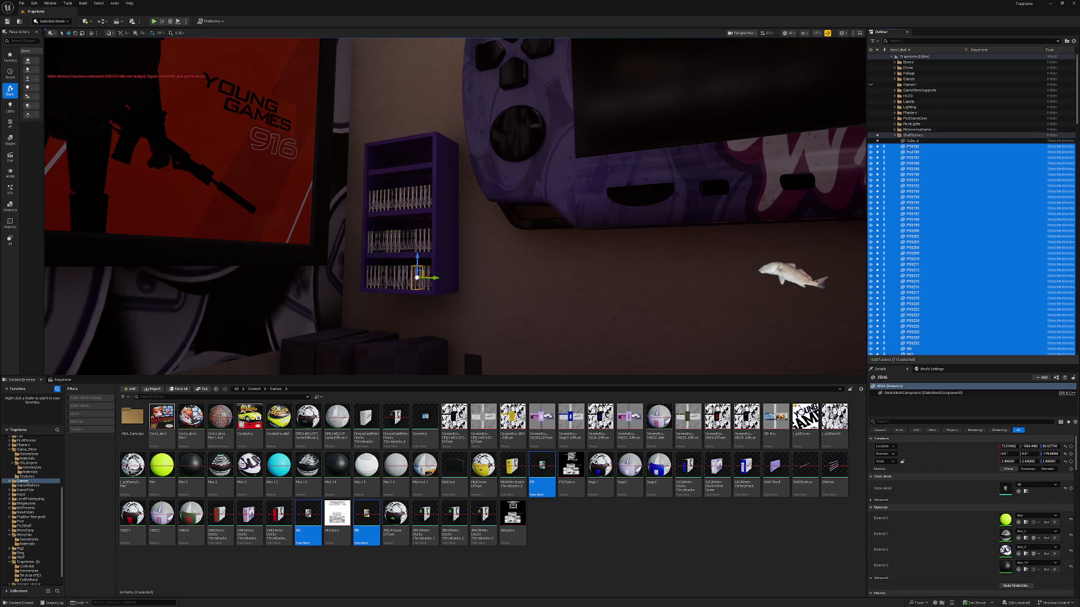
- Select the Cube_4 shelf together with its games and duplicate them
click(906, 141)
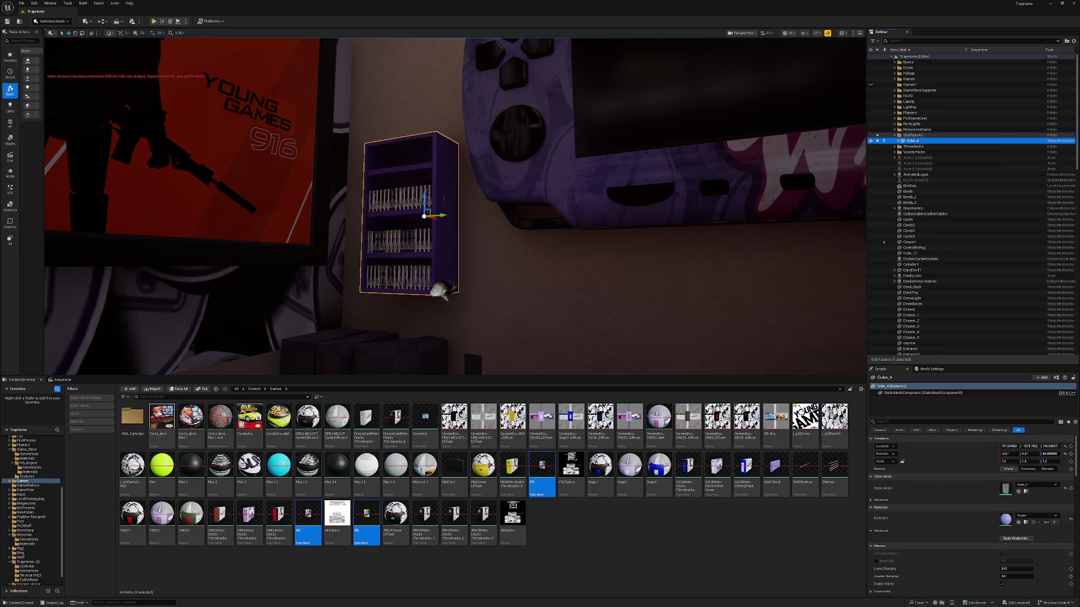
key(ctrl+bracketright)
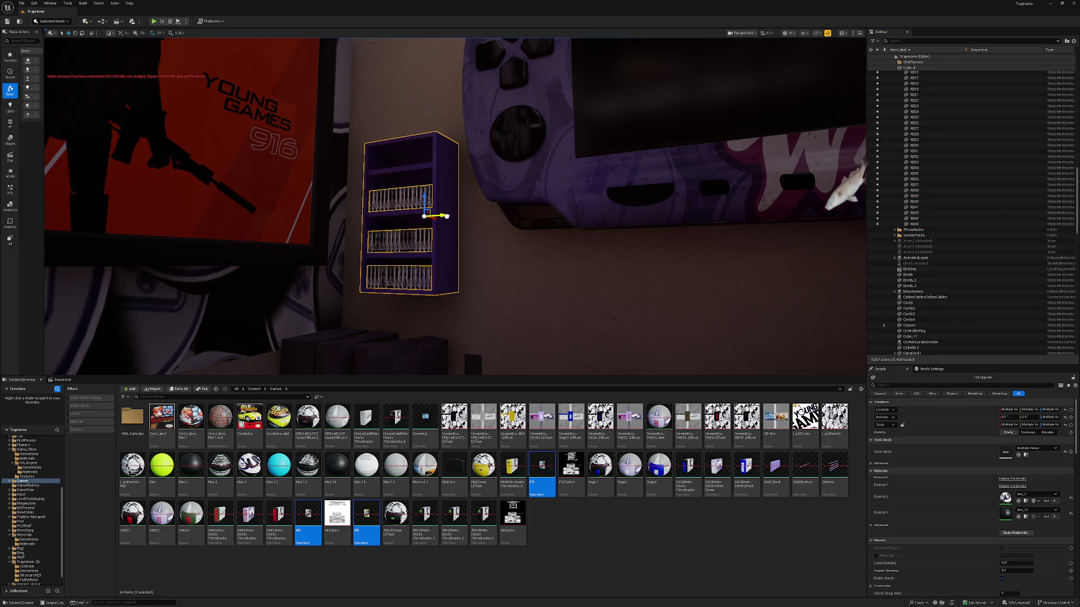
key(ctrl+d)
- Slide the duplicated shelf of games to the right along the game wall
key(f)
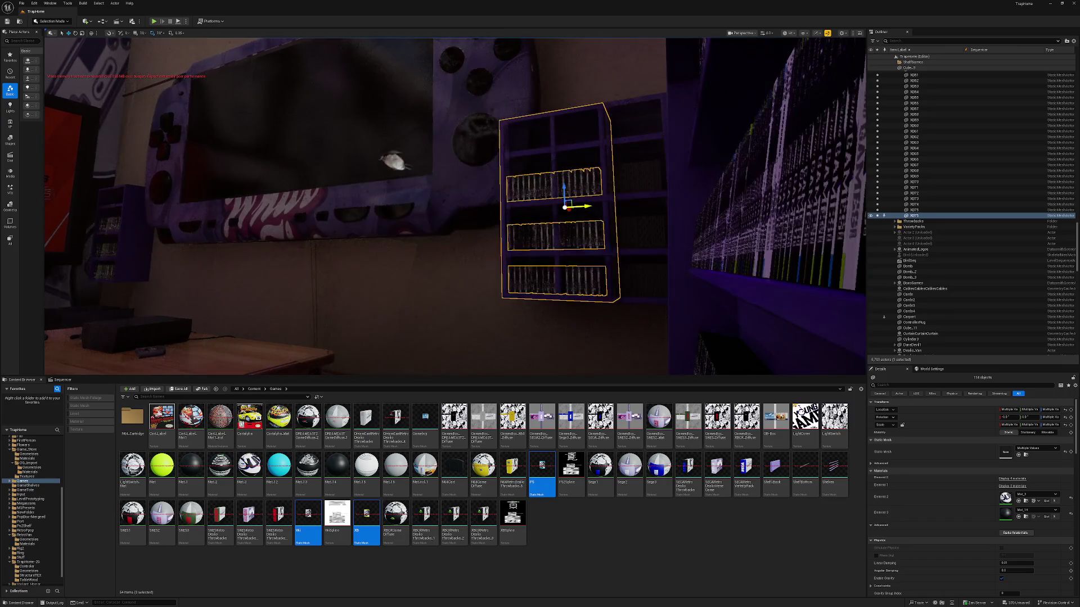
key(Right)
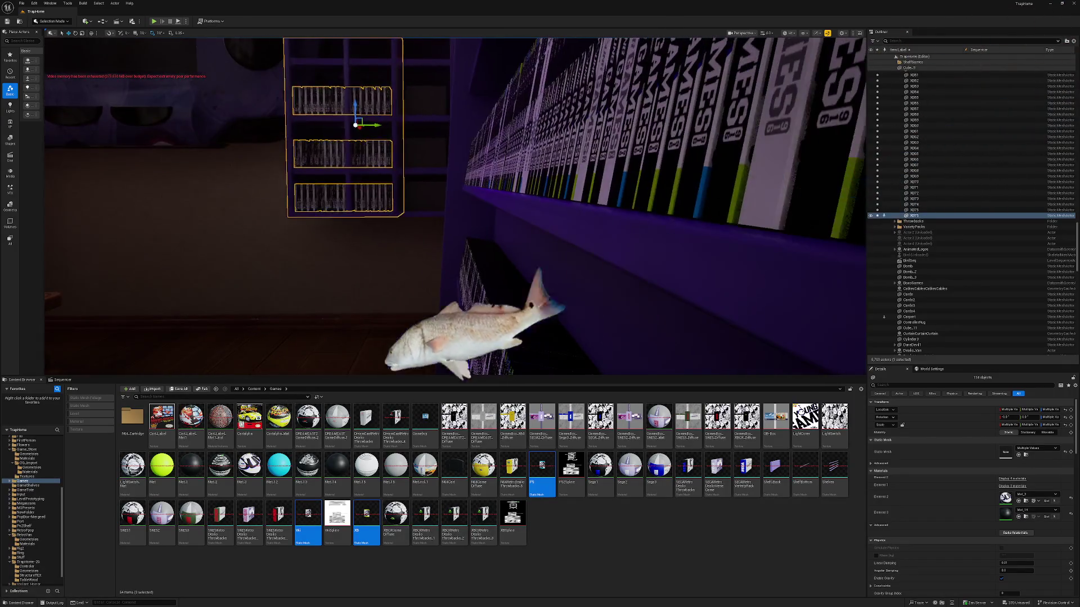
key(Left)
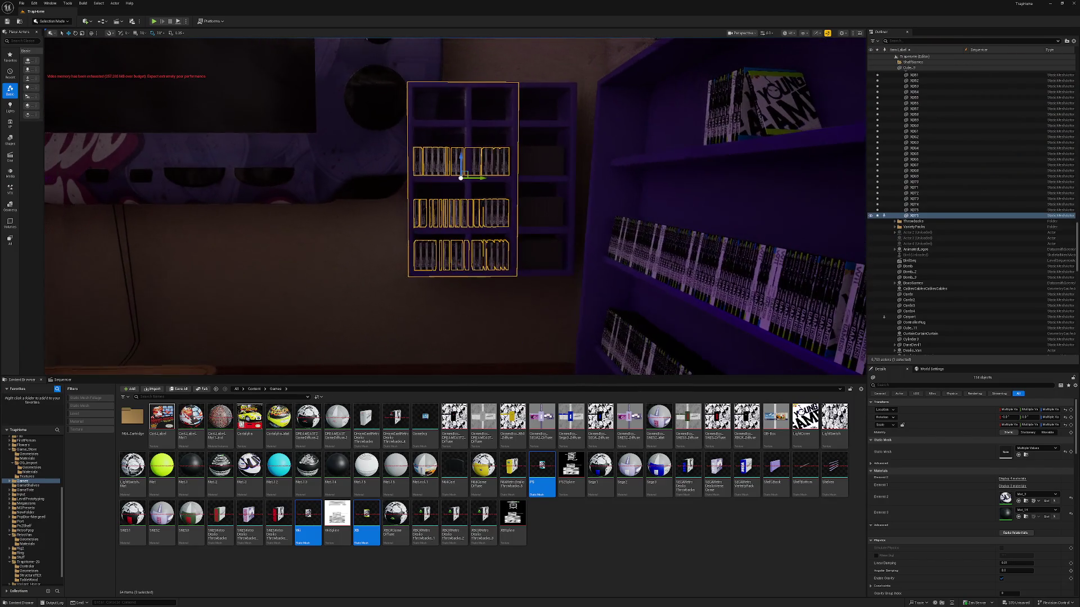
drag(483, 179, 534, 176)
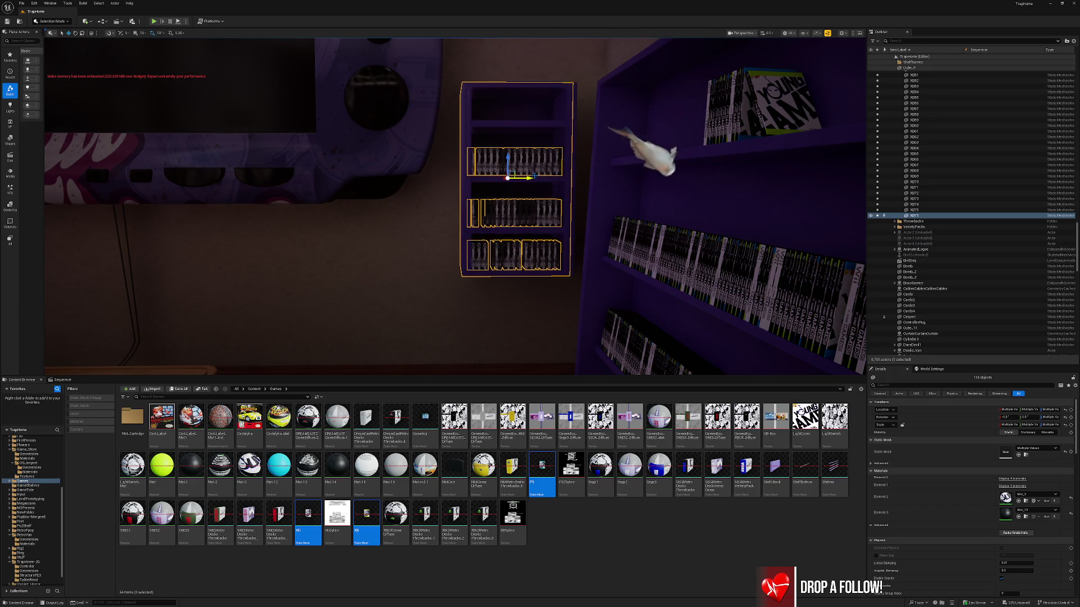
click(571, 184)
- Delete the referenced Cube_4_2 shelf piece, then apply Mat_16 to the box on the table
key(Delete)
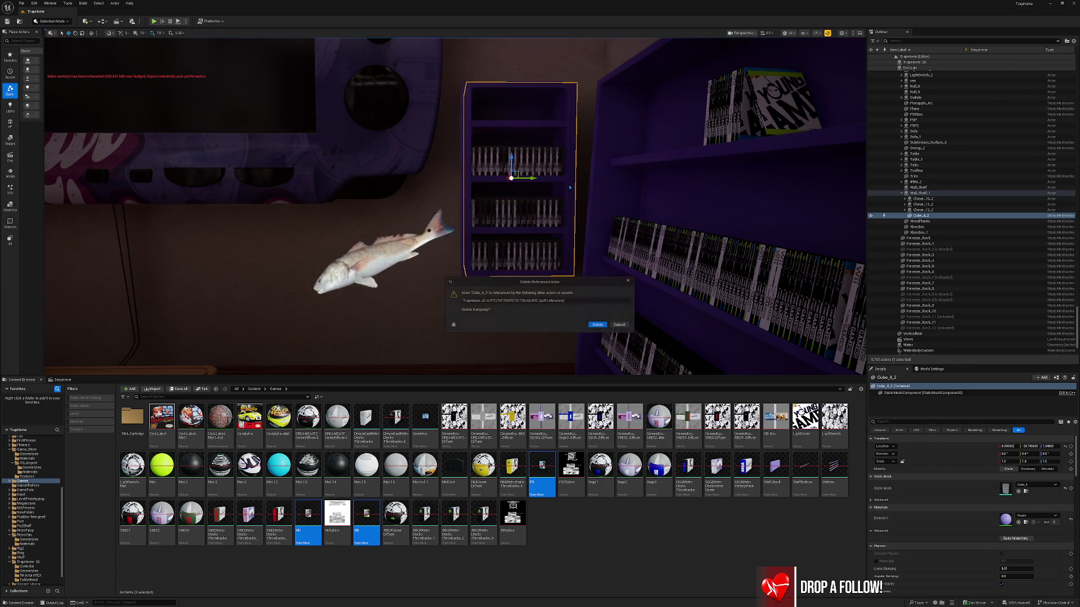
click(597, 325)
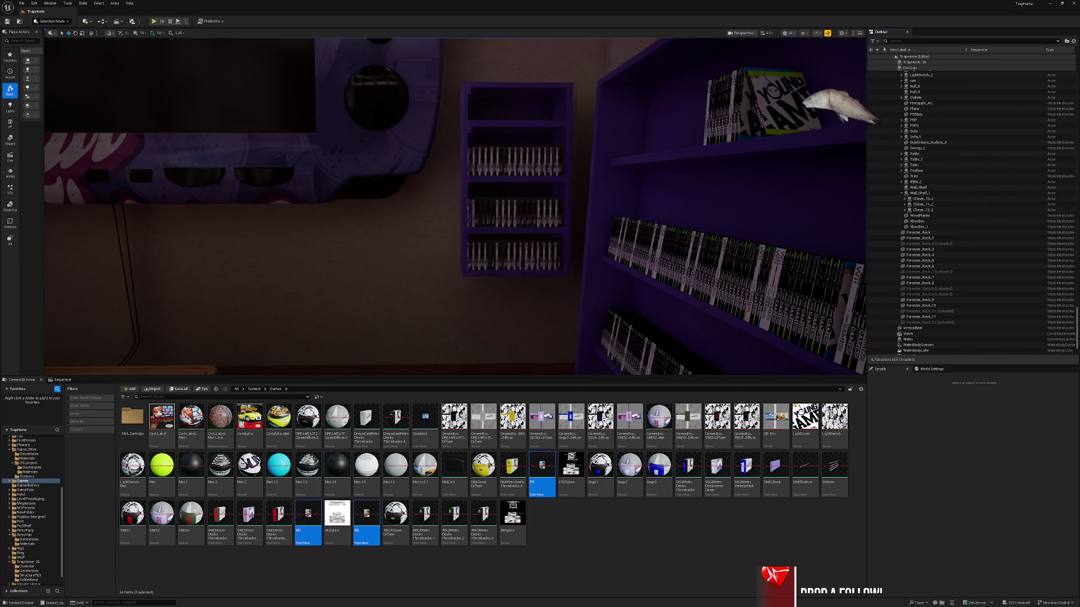
key(s)
key(a)
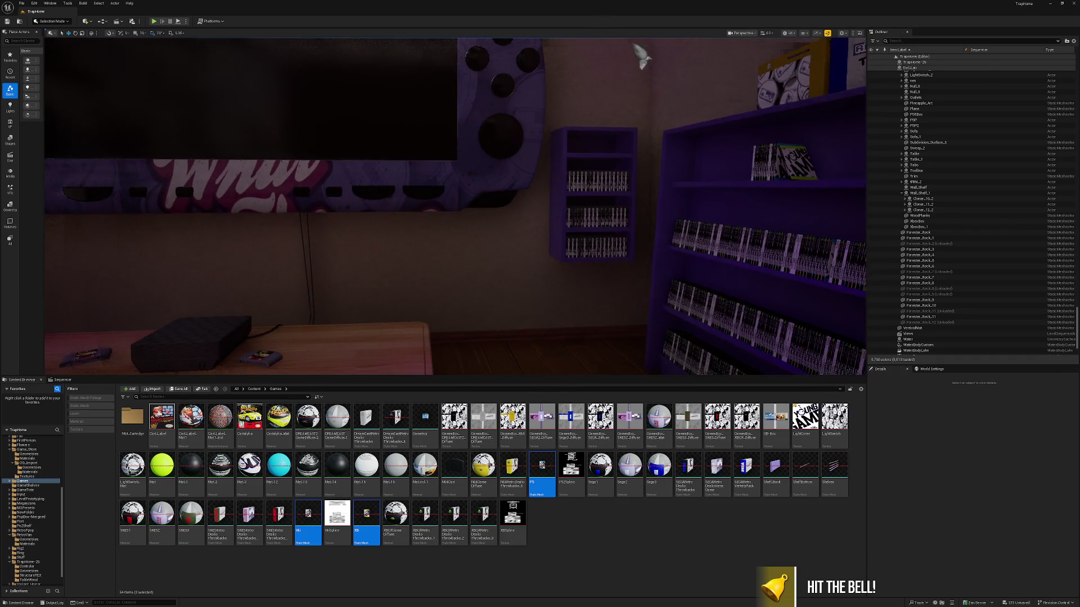
key(s)
key(a)
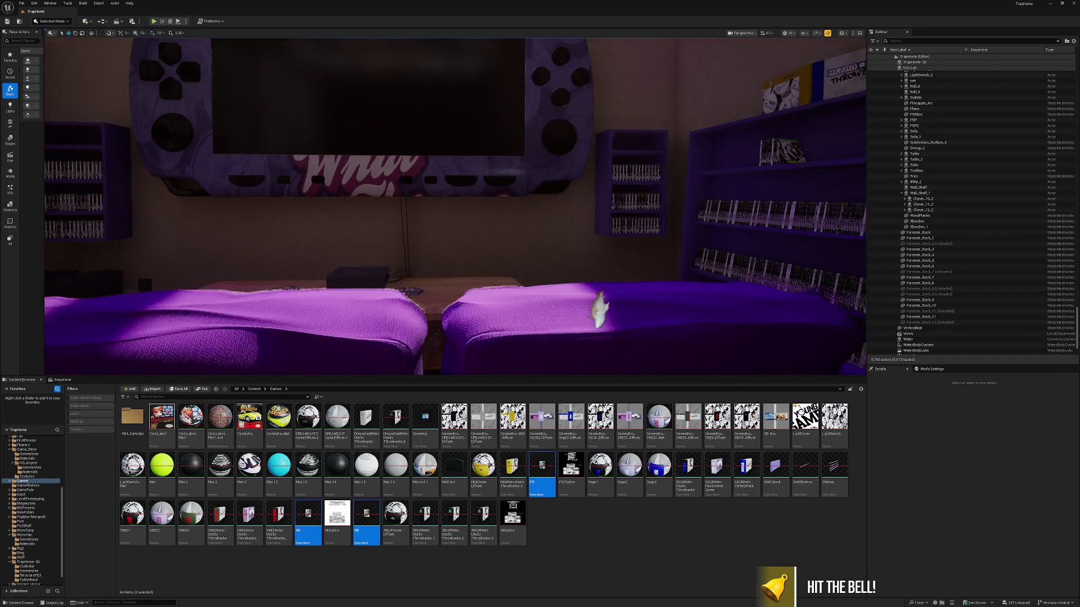
key(w)
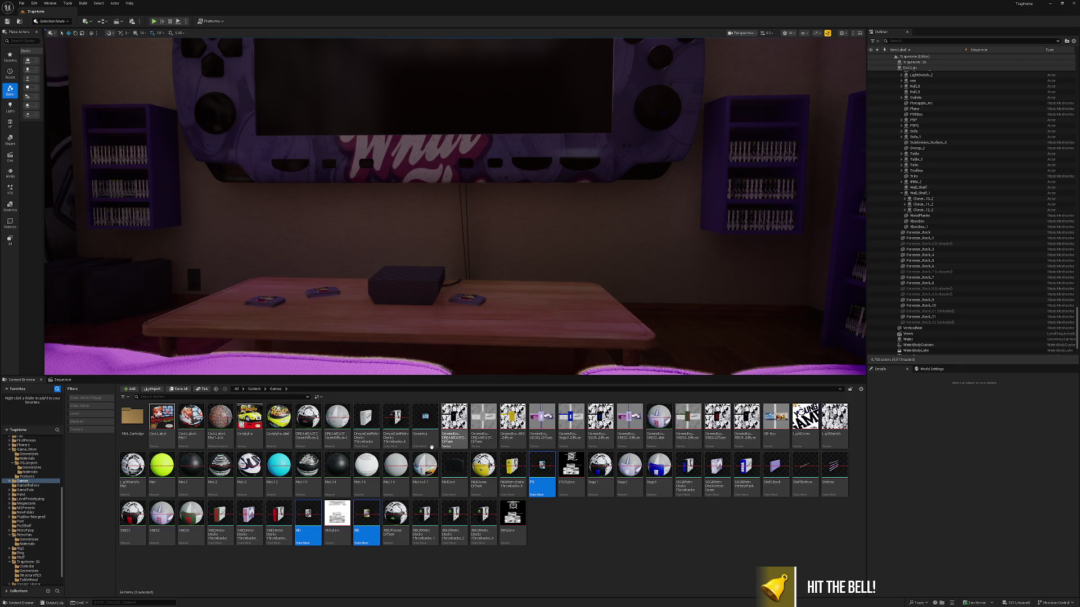
drag(392, 462, 426, 282)
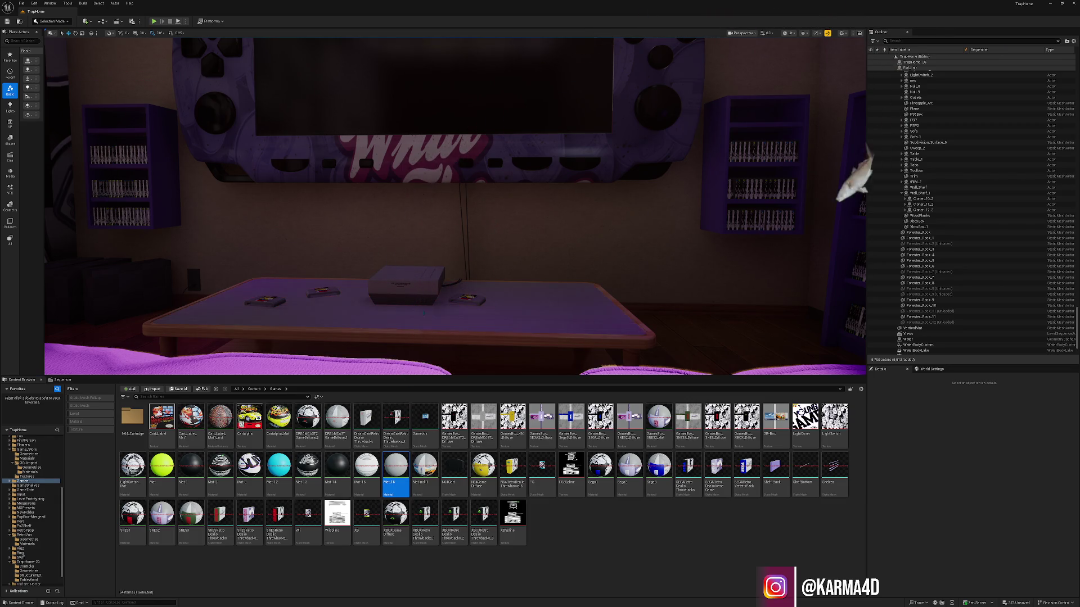
- Undo the Mat_16 material on the table box and clear the selection
key(ctrl+z)
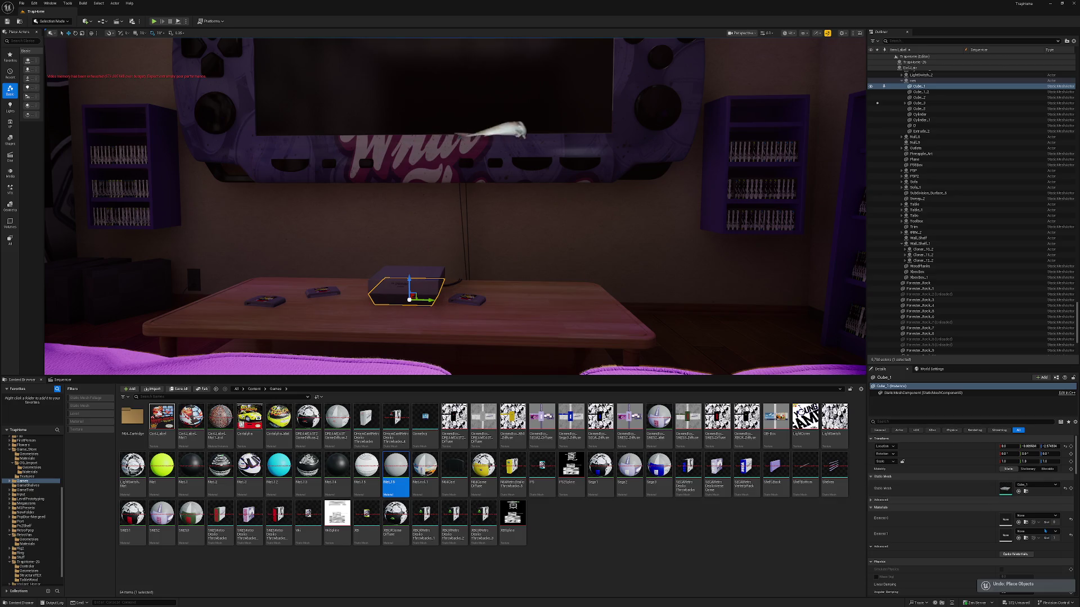
key(Escape)
mouse_move(550, 277)
mouse_down()
mouse_move(541, 239)
mouse_move(518, 217)
mouse_move(517, 276)
mouse_up()
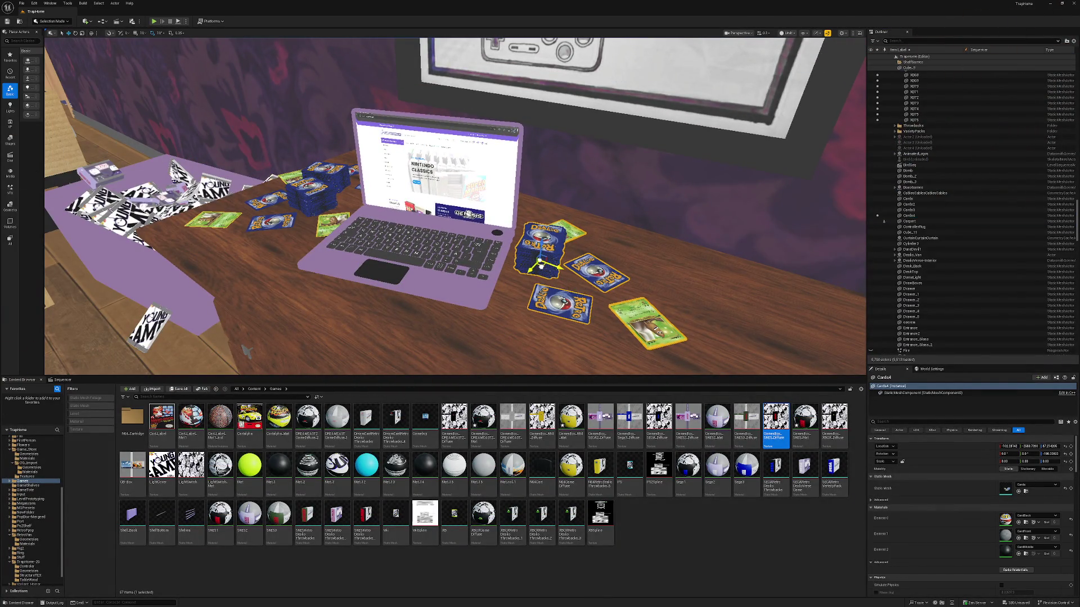
- Alt-drag a copy of the card stack as Cards5 onto the metal rack's middle shelf
mouse_move(540, 267)
mouse_down()
mouse_move(552, 305)
mouse_move(557, 284)
mouse_move(541, 285)
mouse_up()
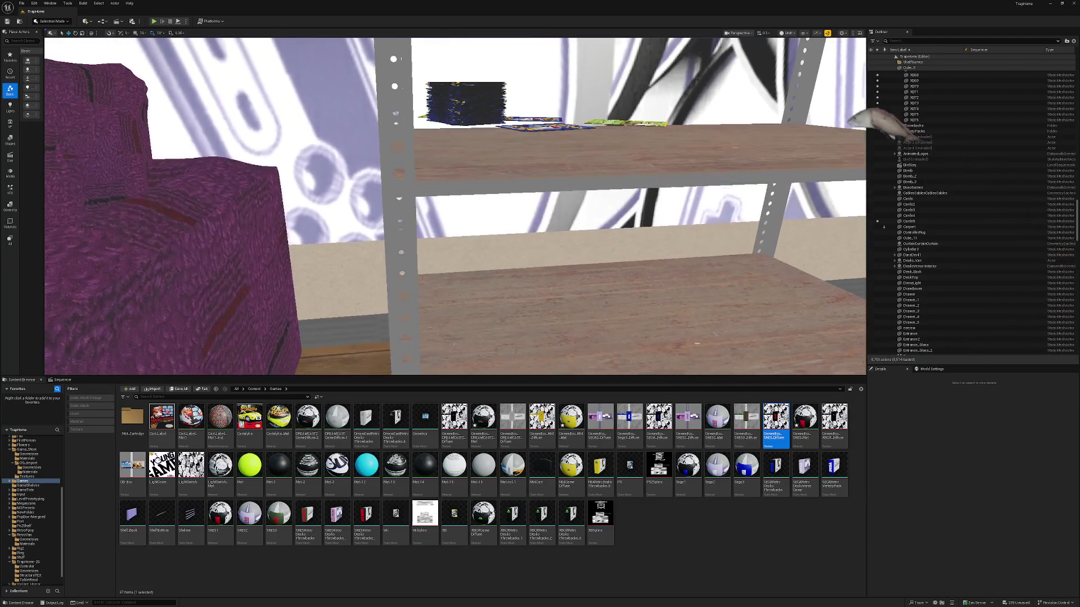
click(465, 104)
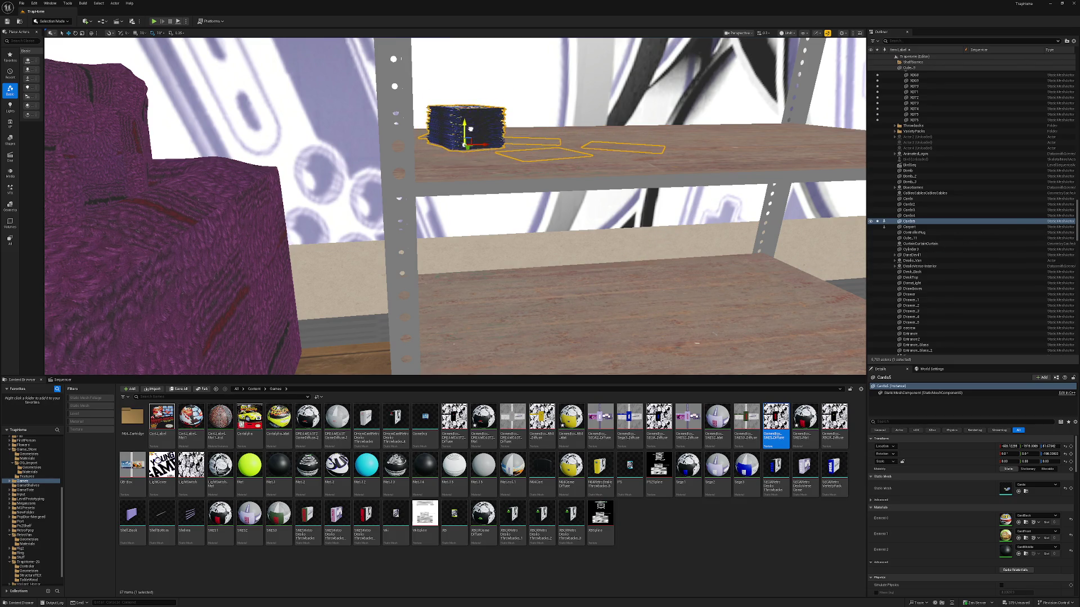
key(Escape)
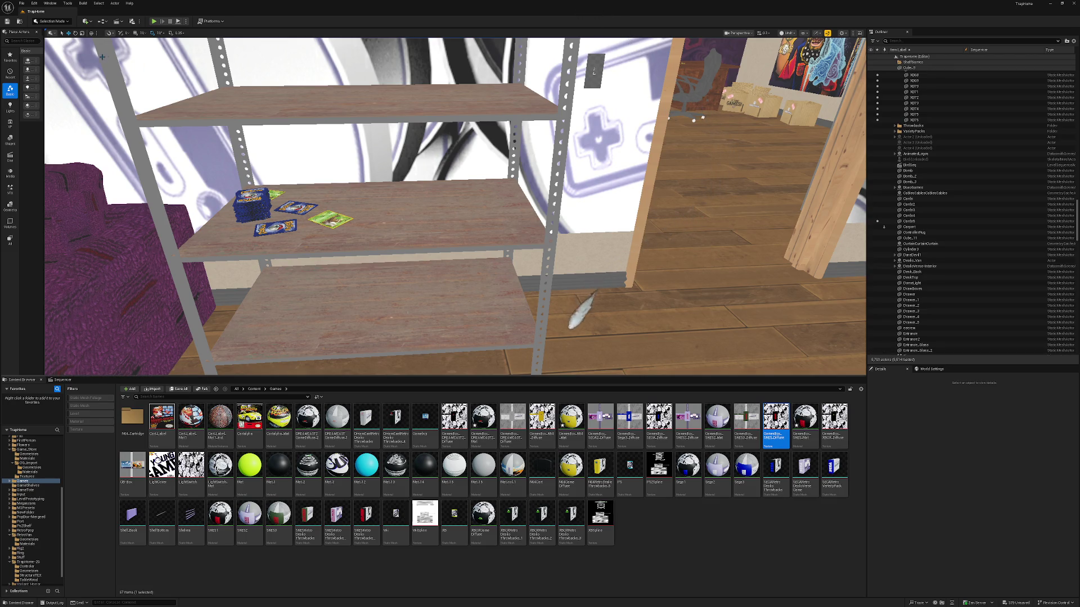
click(87, 20)
- Import the Datasmith file from the 2023 Overlay folder into Content, skipping animations
mouse_move(109, 74)
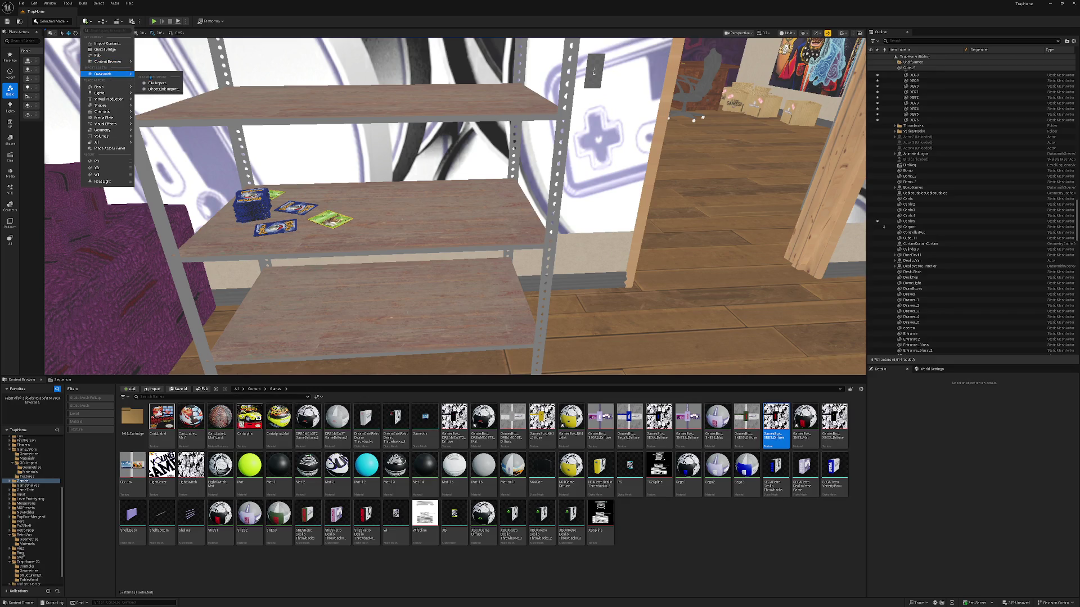
click(158, 83)
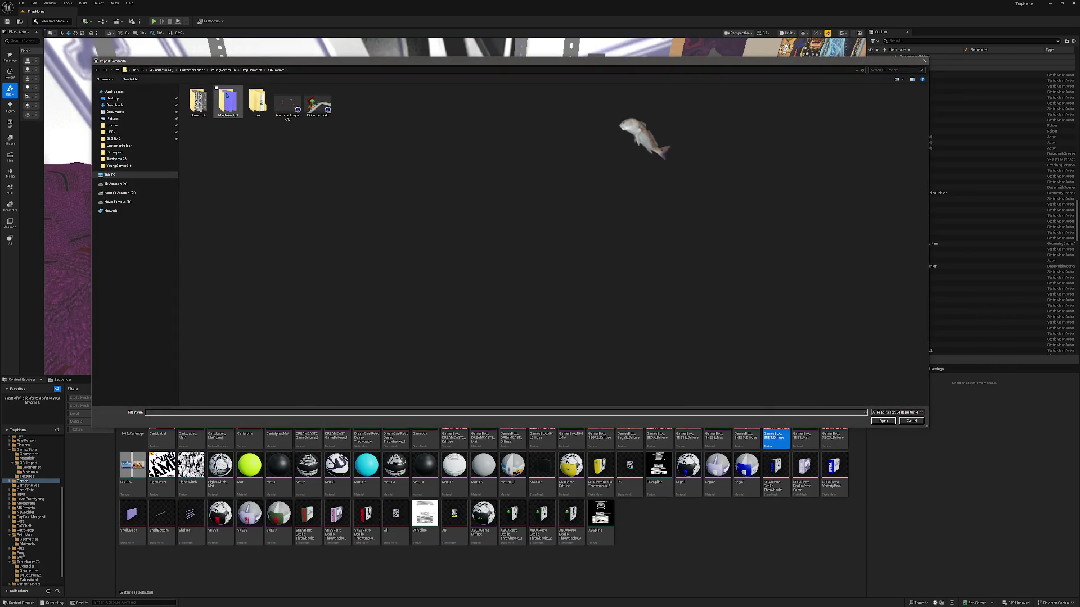
click(252, 71)
click(233, 71)
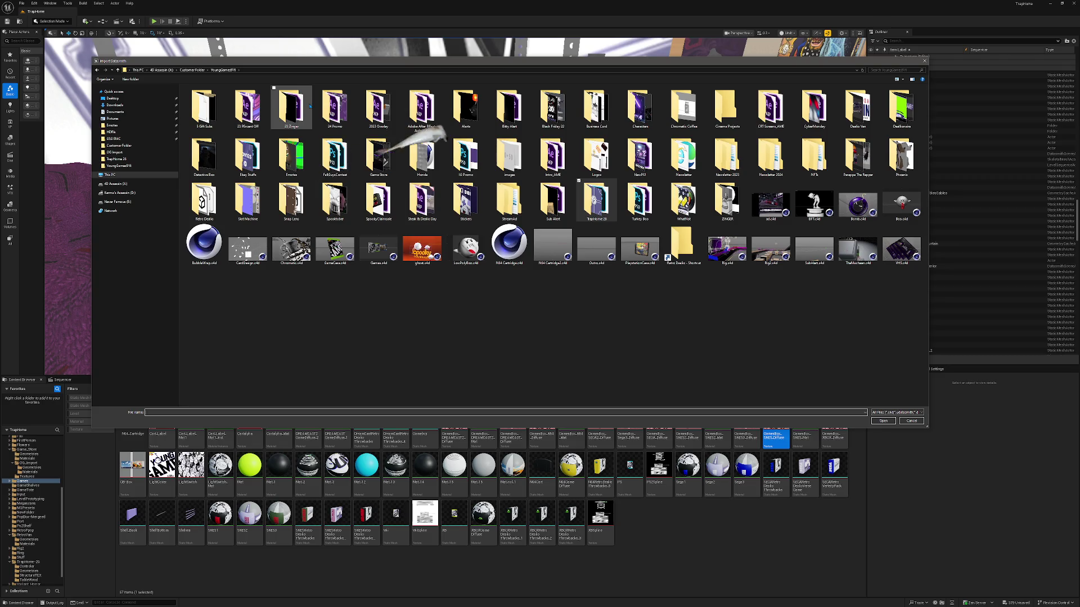
double_click(378, 107)
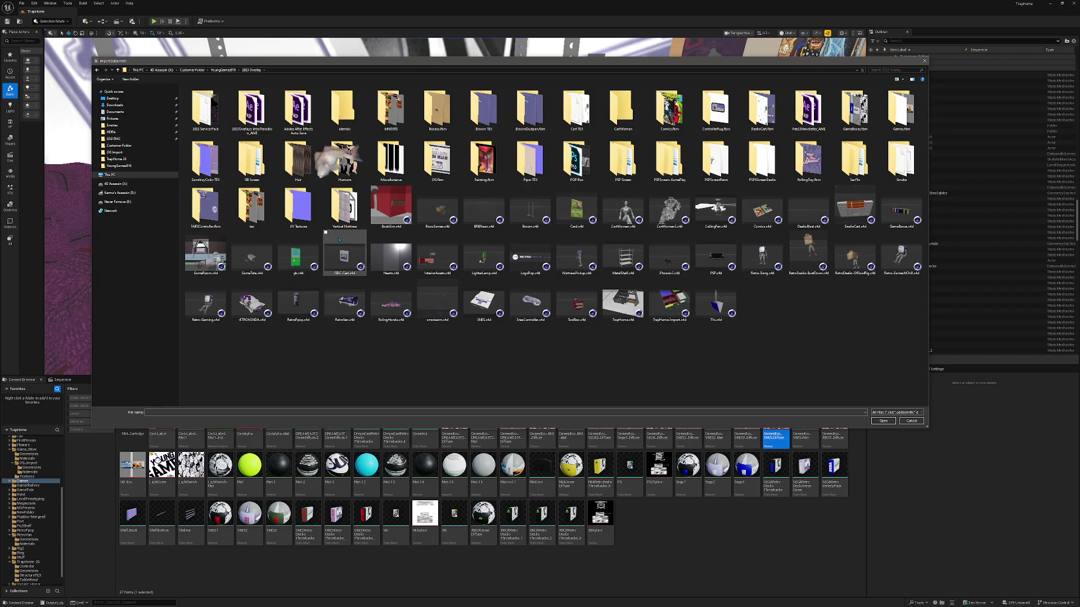
double_click(533, 215)
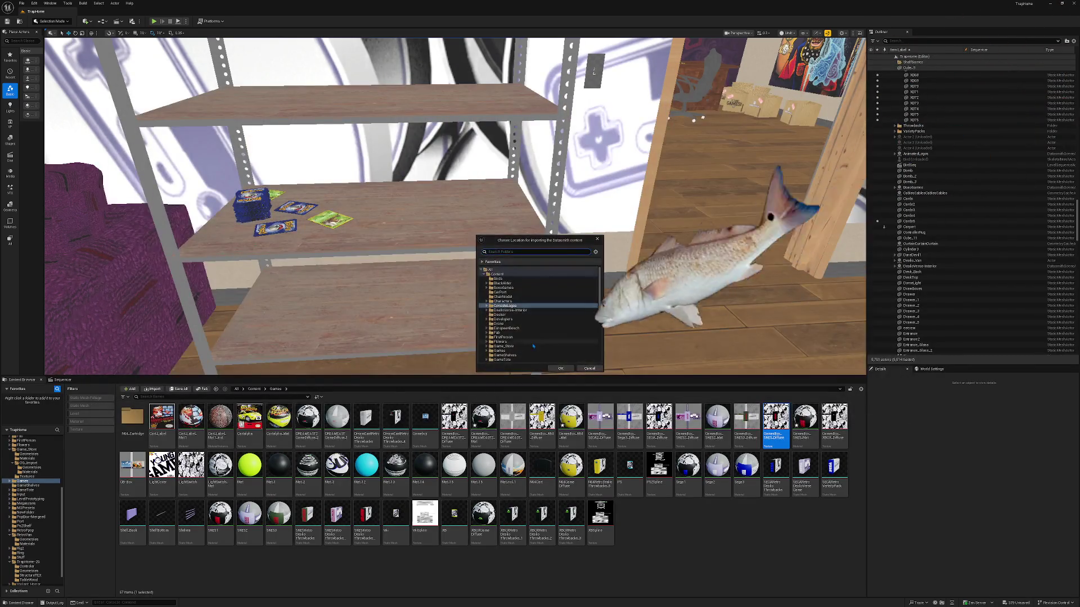
click(505, 274)
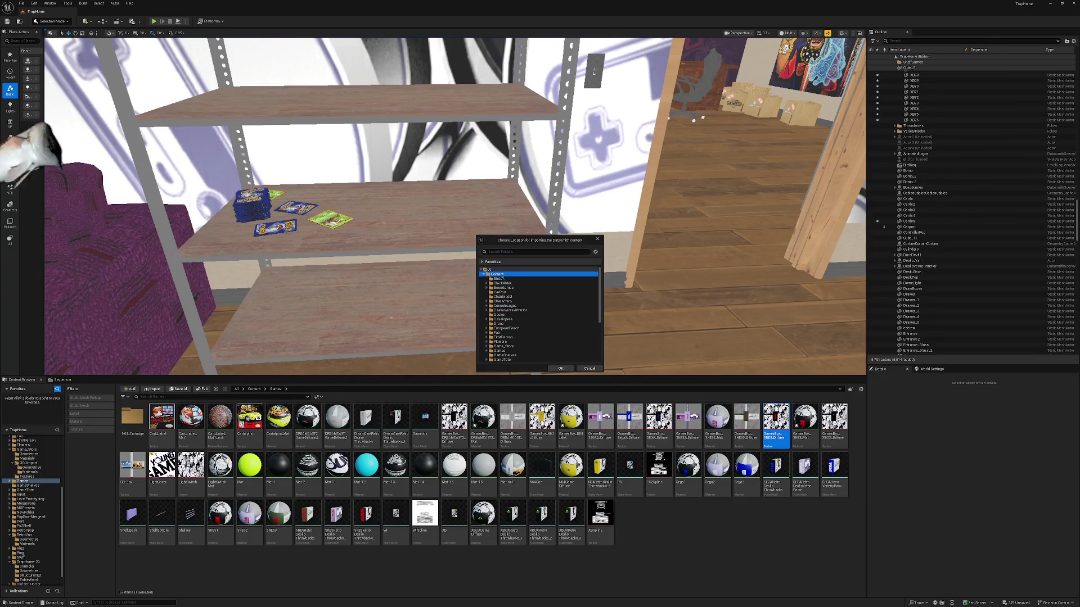
click(560, 368)
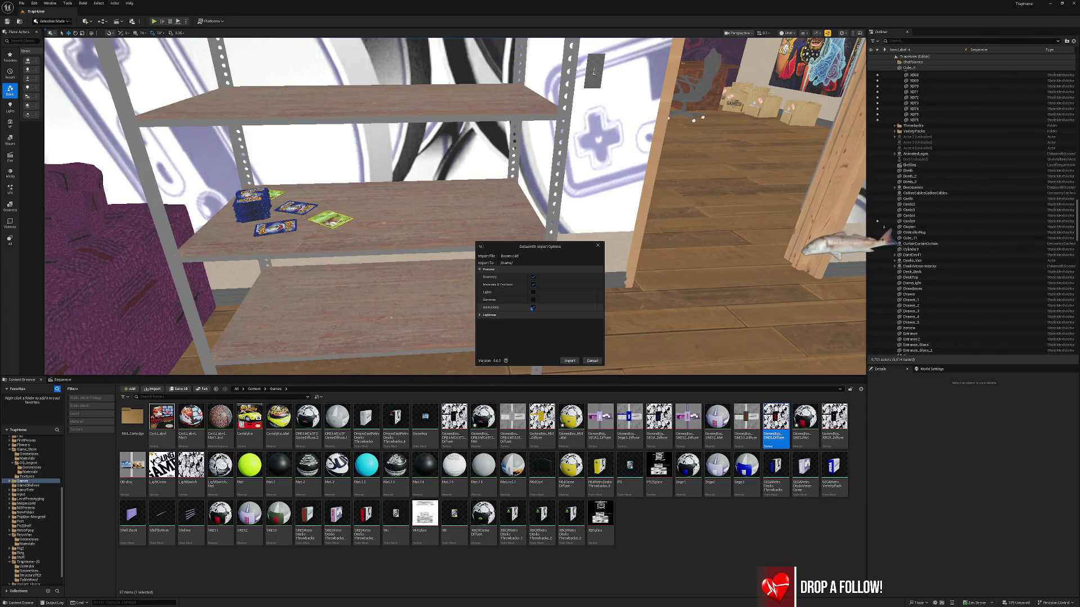
click(534, 307)
click(568, 360)
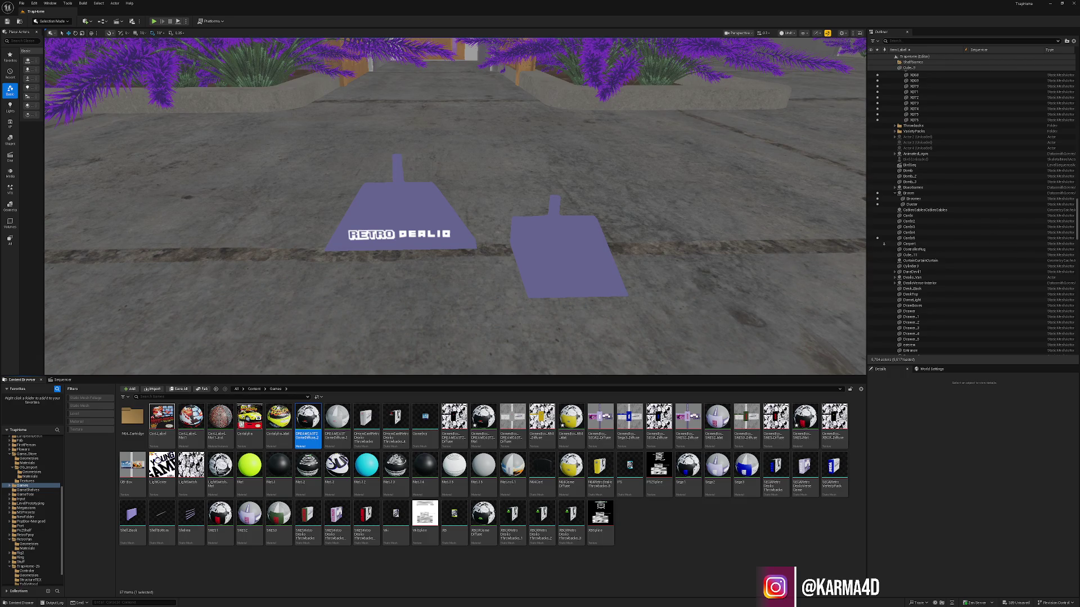
- Delete the Duster and Broom actors from the level, confirming both deletions
click(568, 264)
key(f)
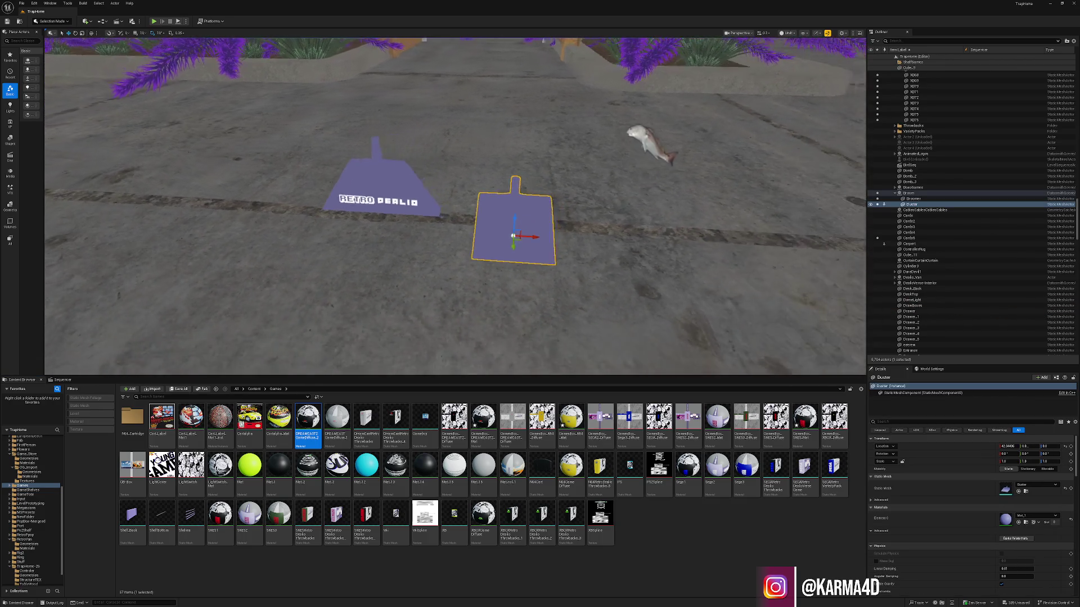
key(ctrl+b)
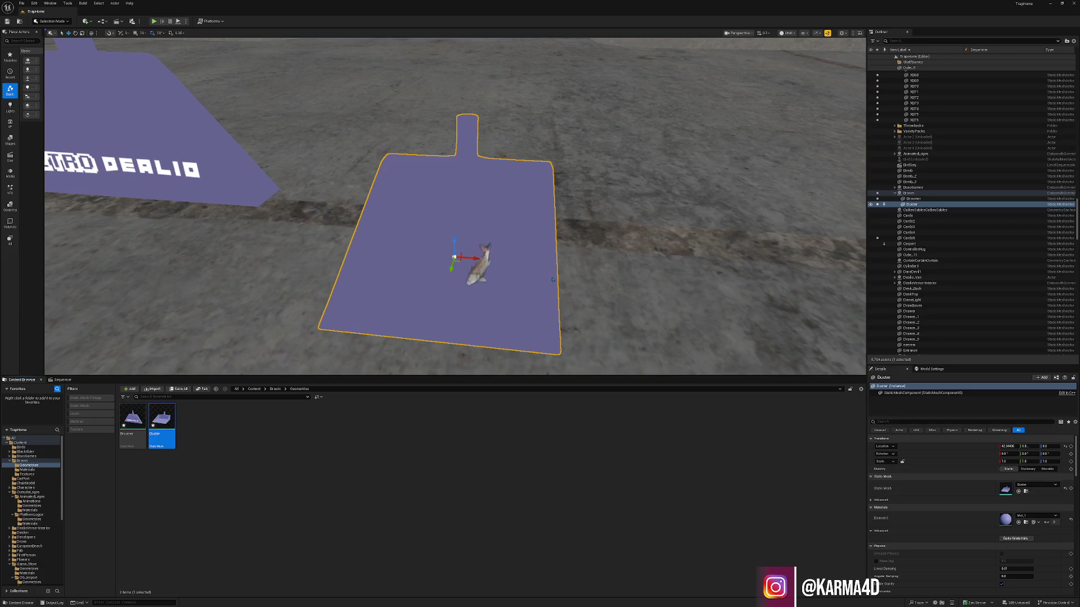
scroll(553, 280, down, 10)
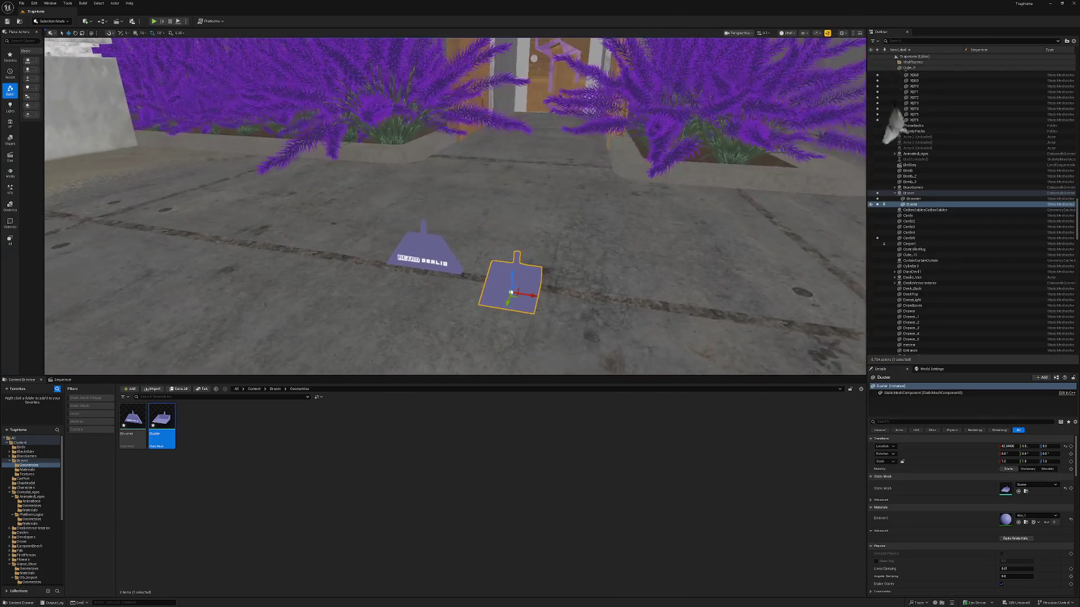
drag(449, 290, 393, 241)
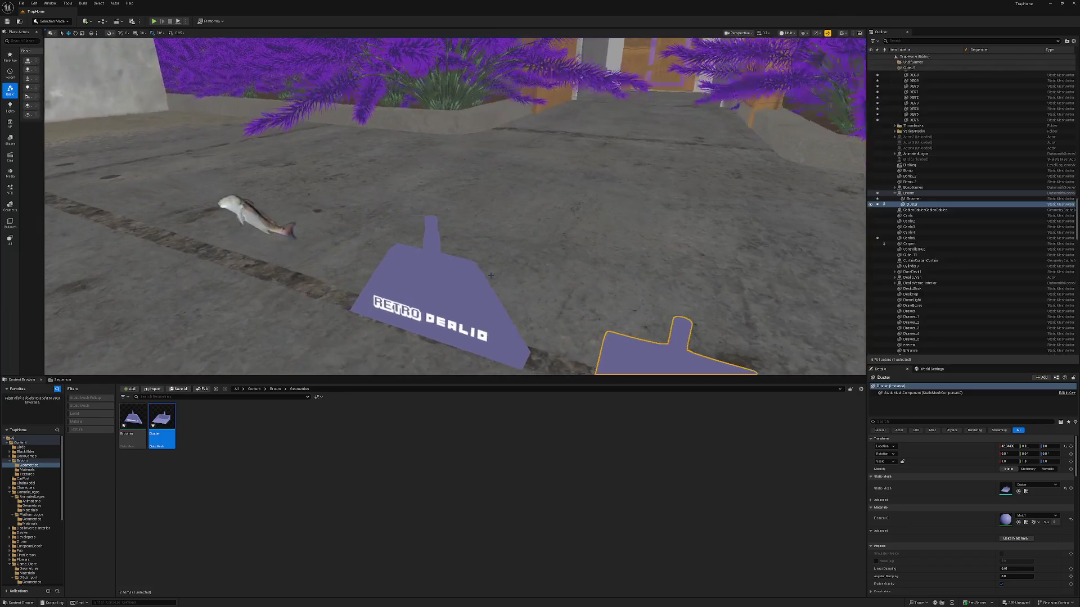
ctrl+click(449, 290)
key(Delete)
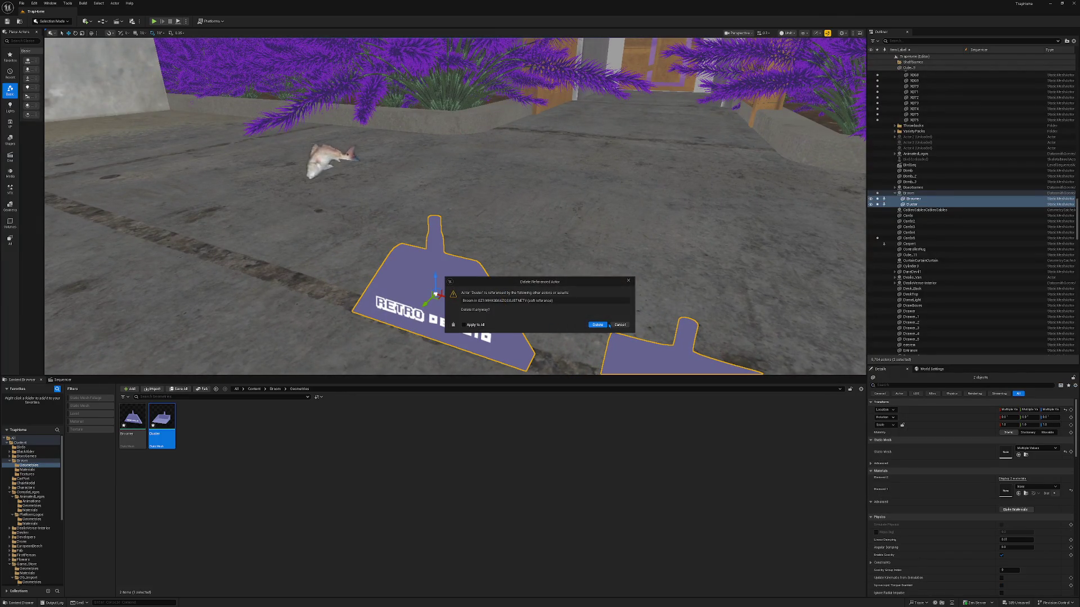
click(597, 325)
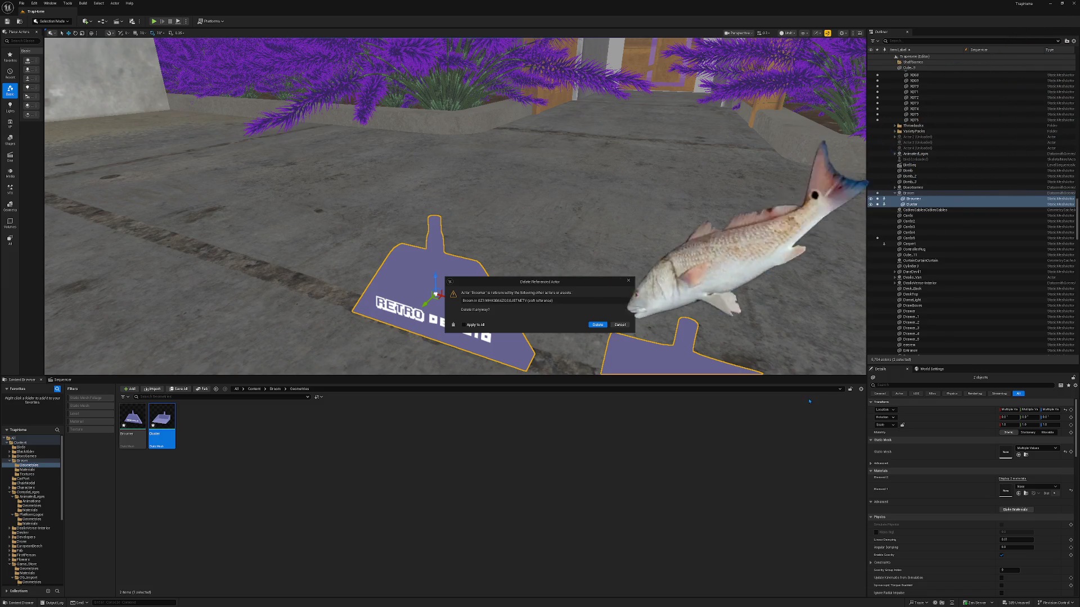
click(597, 325)
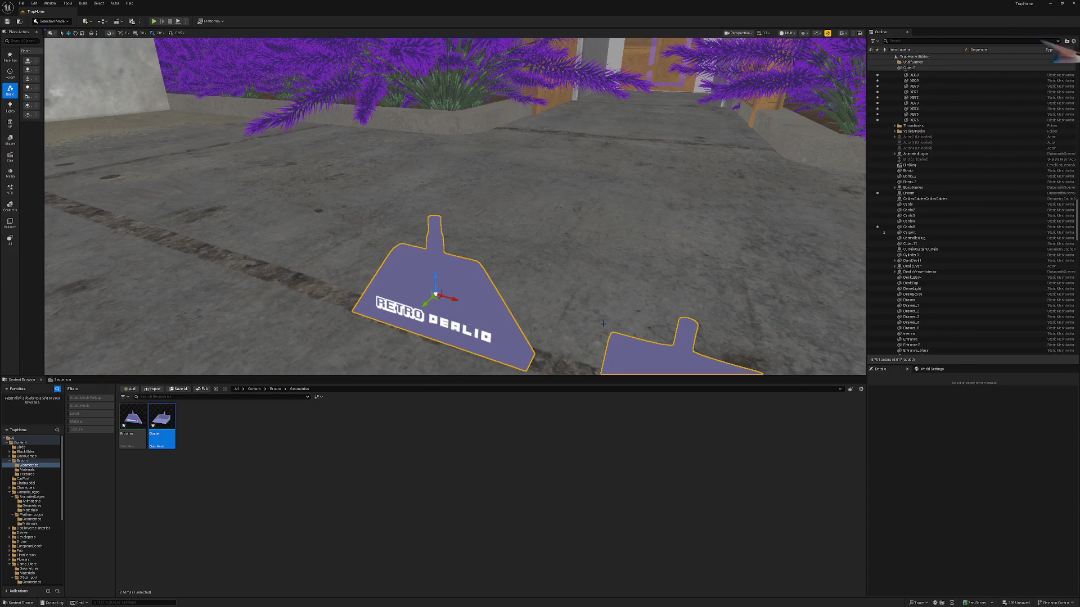
- Force delete the Duster and Broomer assets from the Content Browser
ctrl+click(133, 422)
right_click(133, 421)
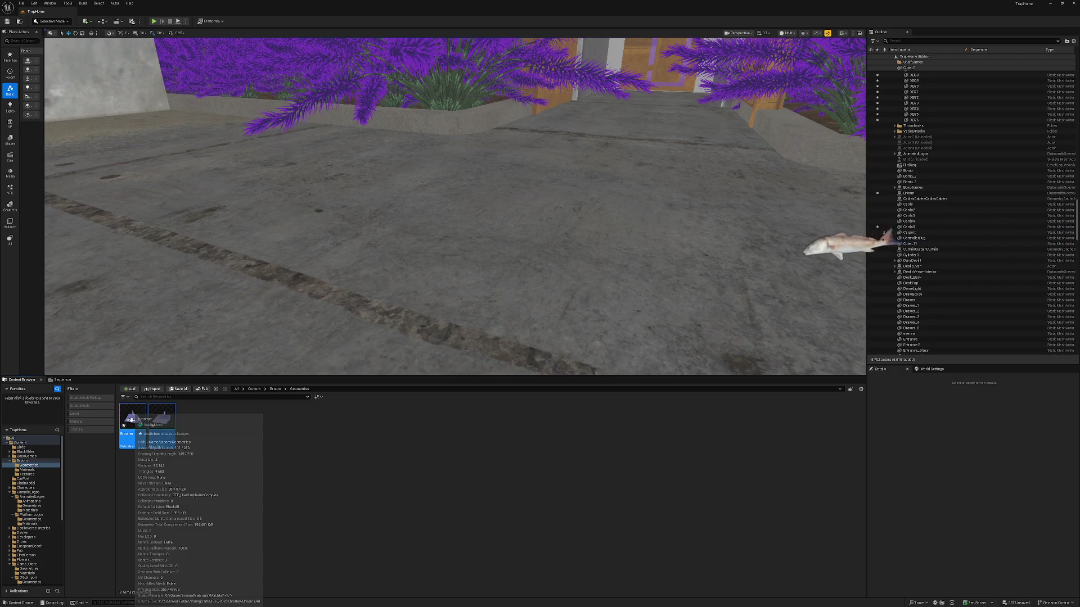
key(Escape)
key(Delete)
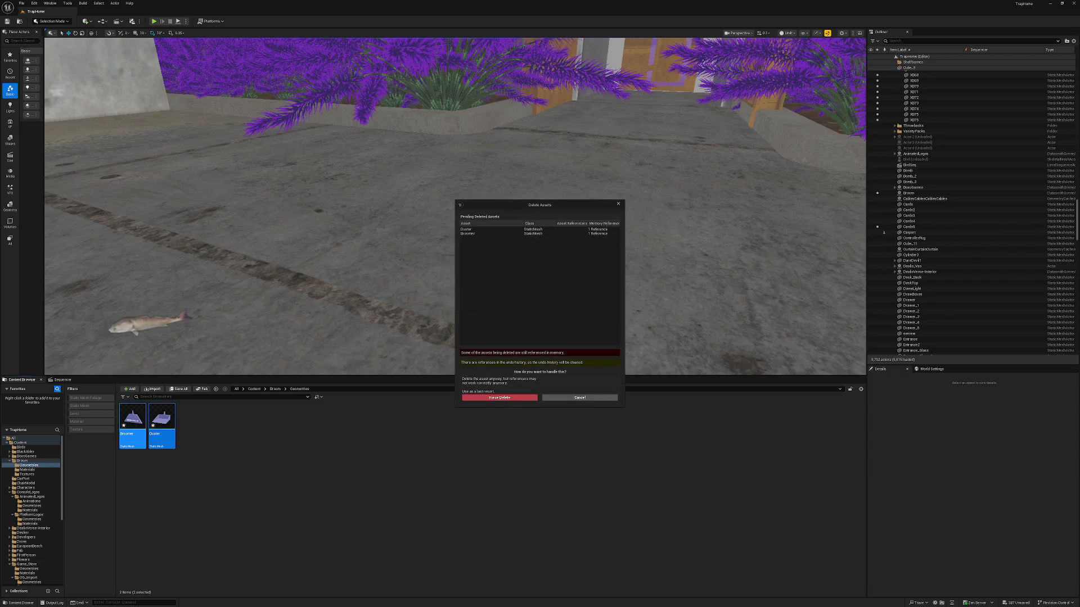
click(488, 398)
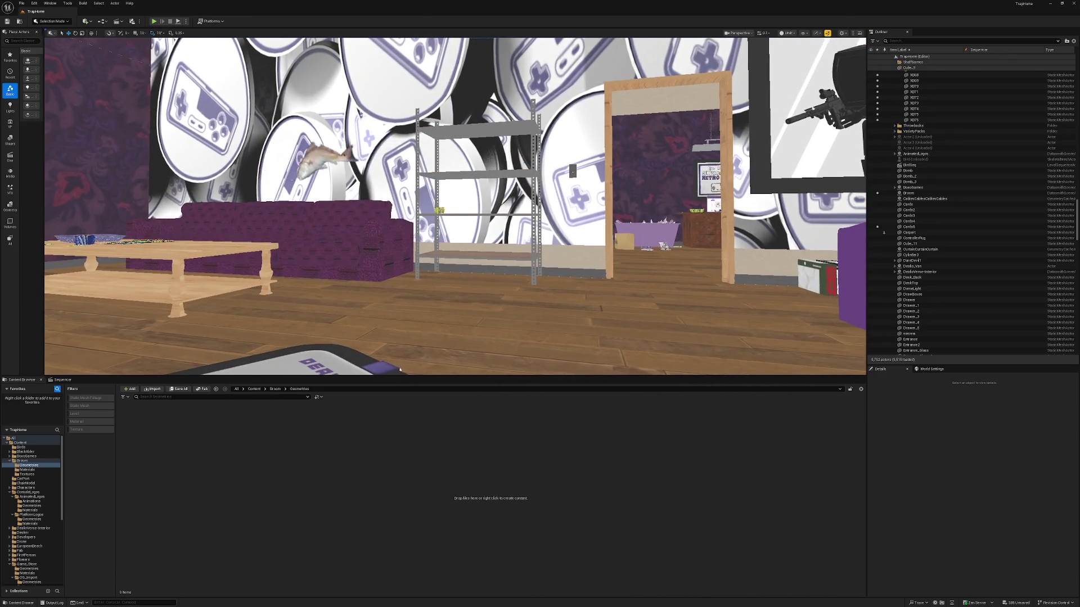
- Focus the viewport on Cards5 from the Outliner
double_click(908, 226)
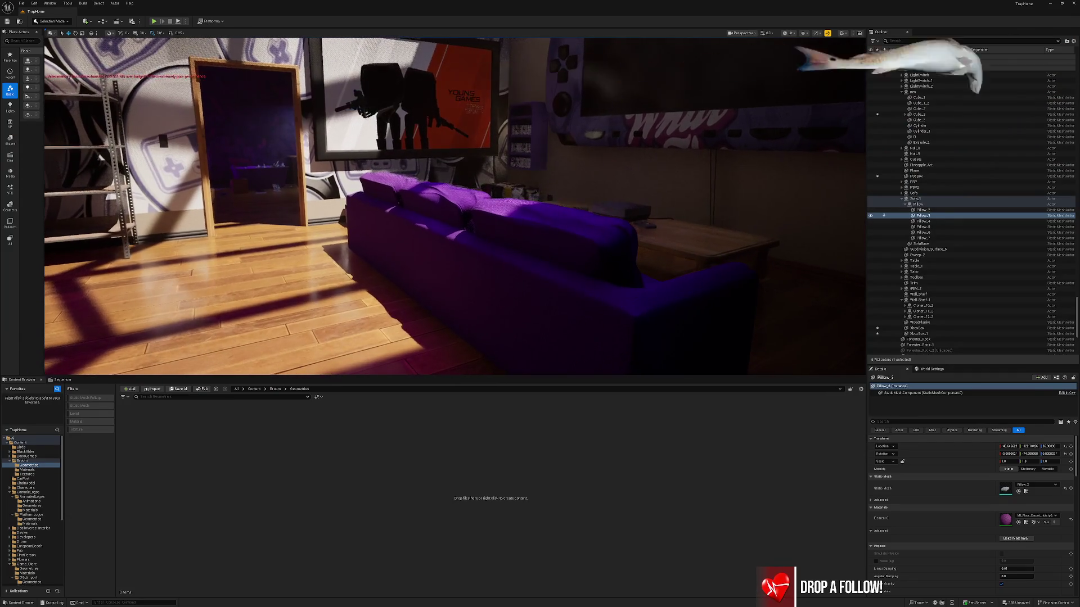
- Drag the Floor_Carpet material instance onto the sofa base and its seat cushions
click(1025, 523)
mouse_move(191, 418)
mouse_down()
mouse_move(506, 269)
mouse_move(515, 252)
mouse_move(388, 193)
mouse_move(405, 169)
mouse_up()
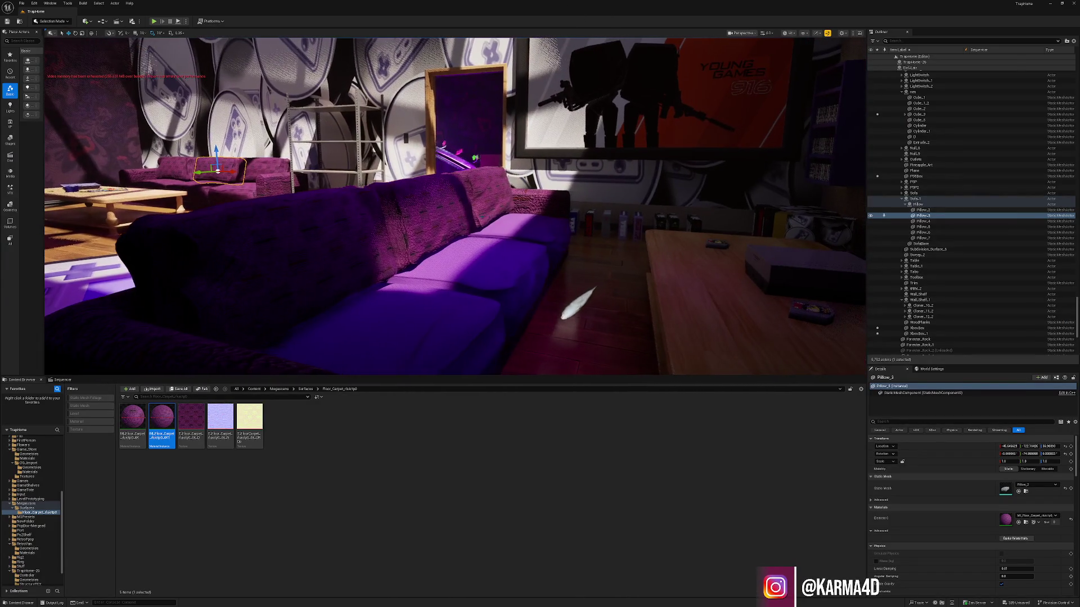
mouse_move(136, 415)
mouse_down()
mouse_move(444, 251)
mouse_move(518, 234)
mouse_move(481, 169)
mouse_move(535, 169)
mouse_move(483, 169)
mouse_up()
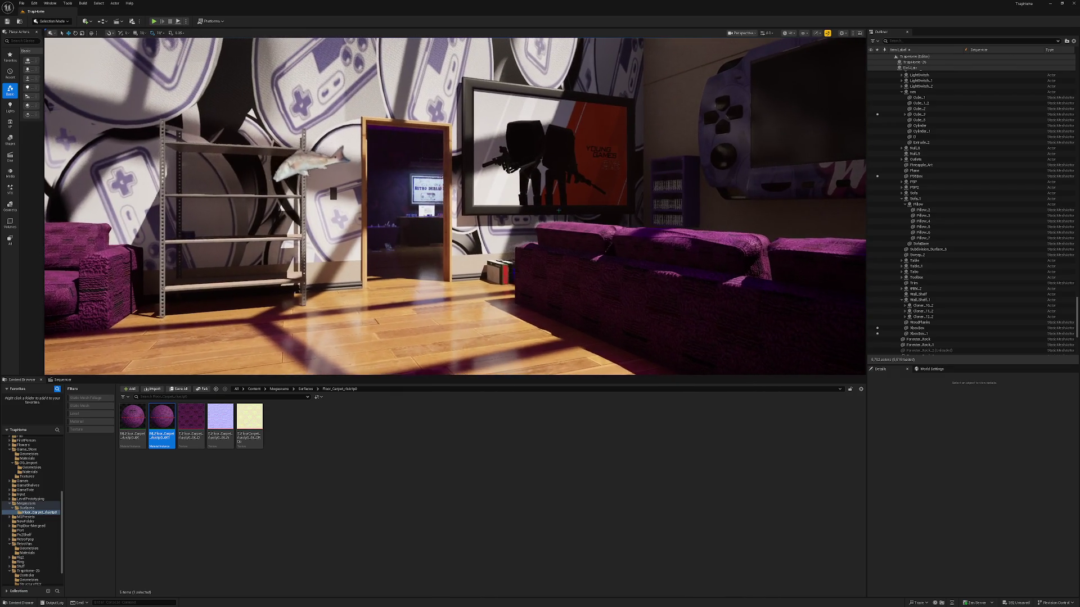
click(766, 32)
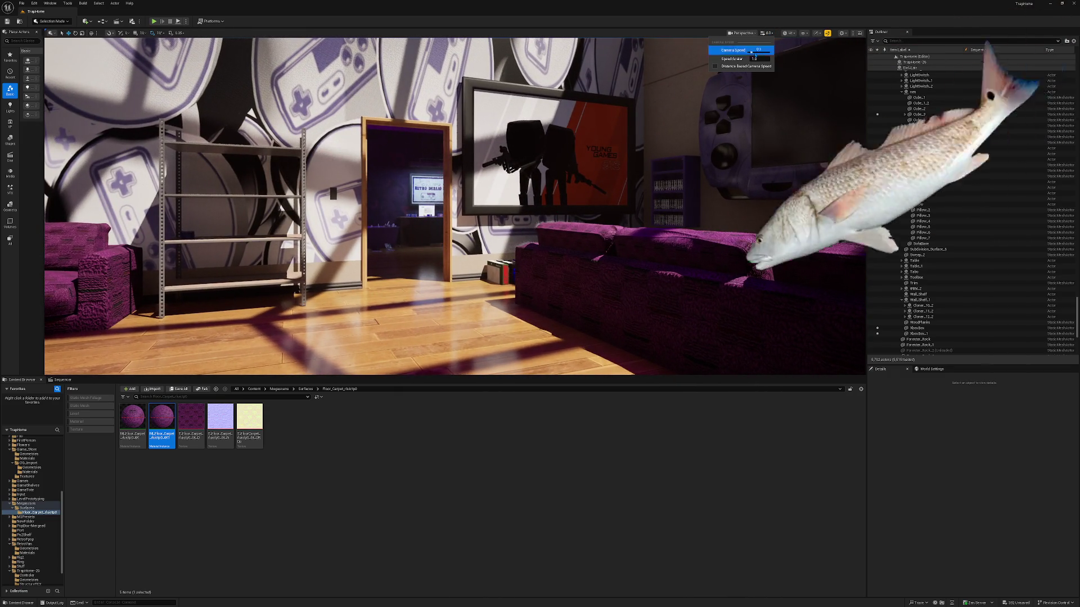
- Set the viewport camera speed slider from 0.1 to 1
drag(751, 53, 759, 54)
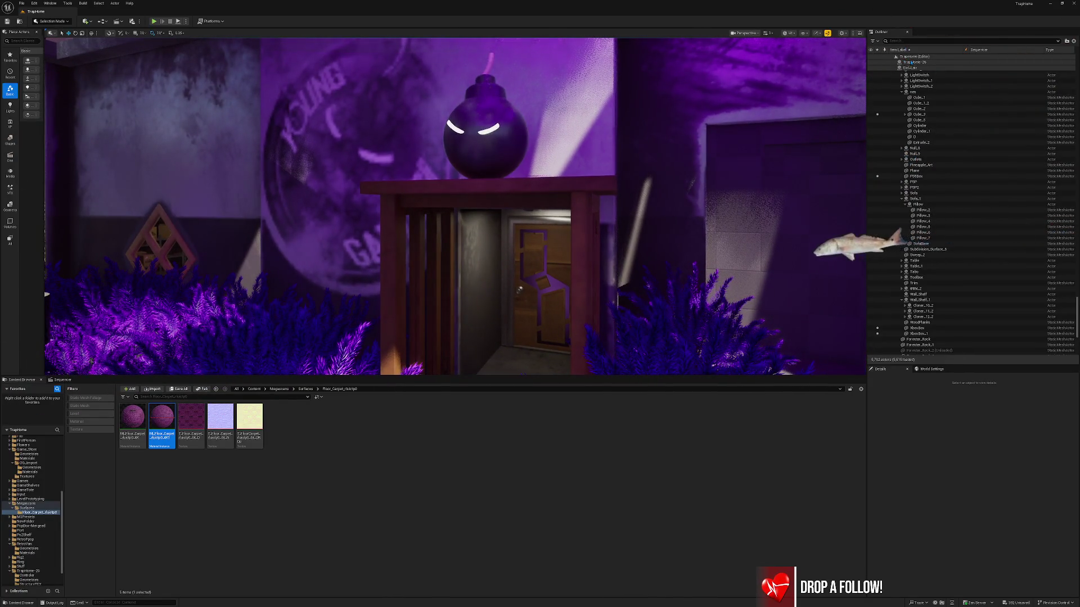
- Reselect the TrapHome level root, move the view up toward the bomb, and open NESCardDiffuse2.jpg
click(903, 62)
click(901, 56)
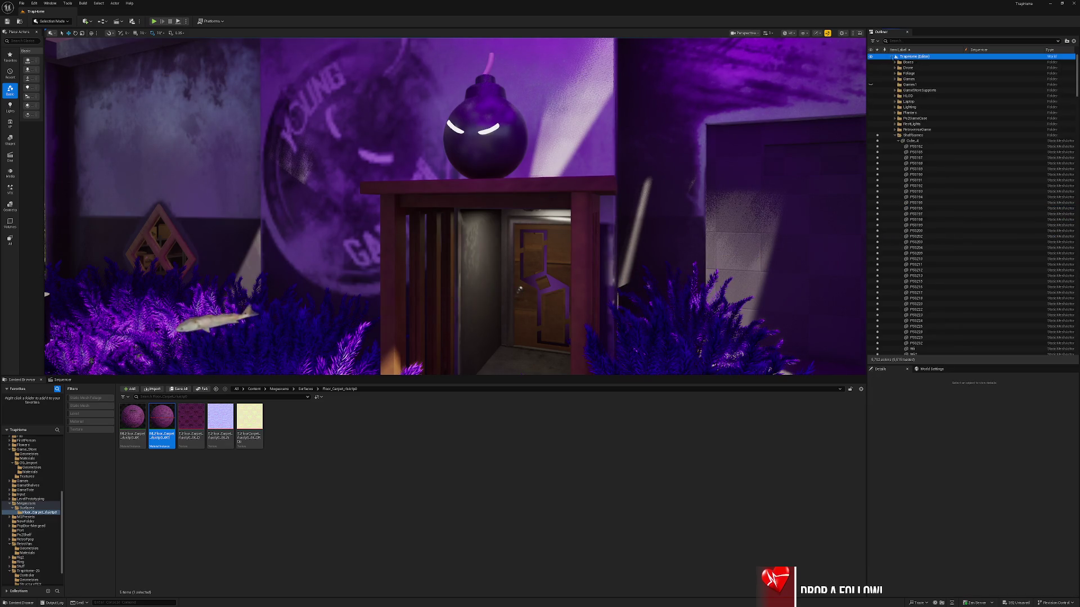
scroll(918, 235, down, 3)
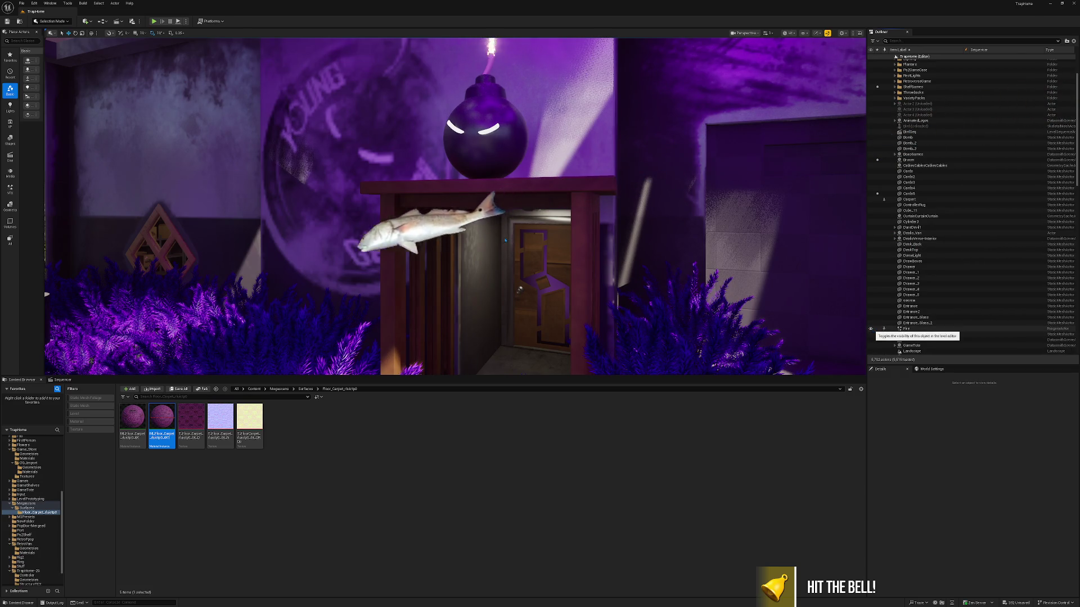
drag(619, 253, 562, 225)
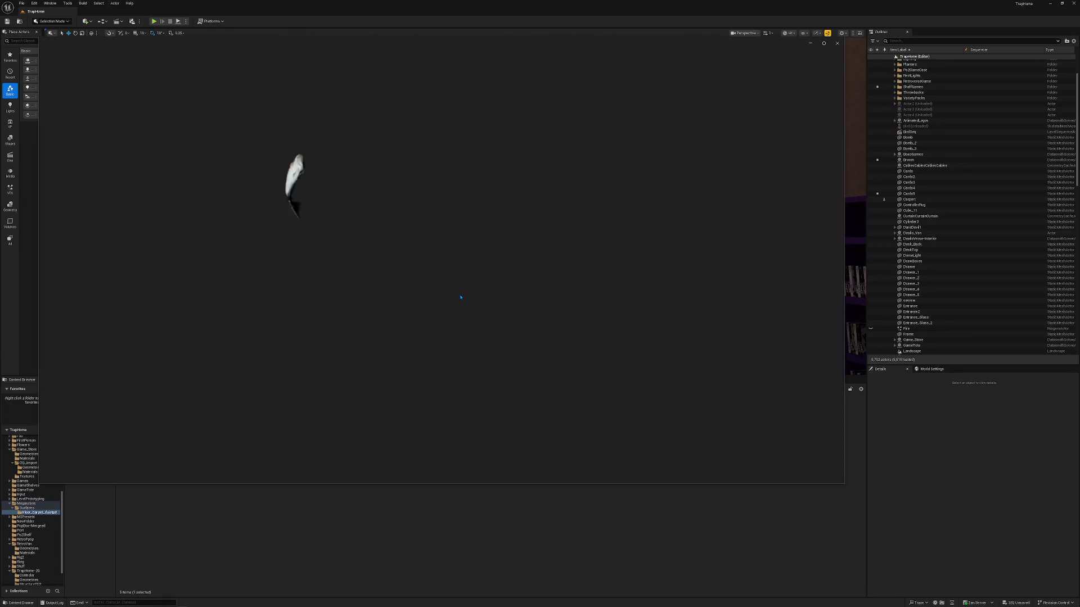
double_click(415, 42)
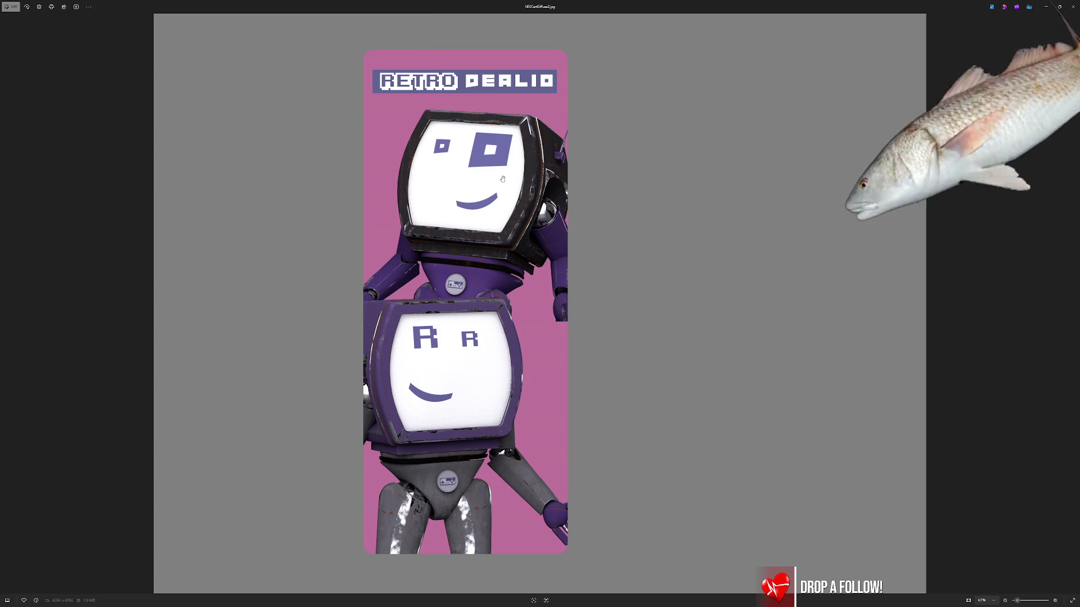
- Zoom the Retro Dealio card image in and out, then leave full-screen viewing
scroll(503, 181, up, 3)
scroll(504, 181, down, 2)
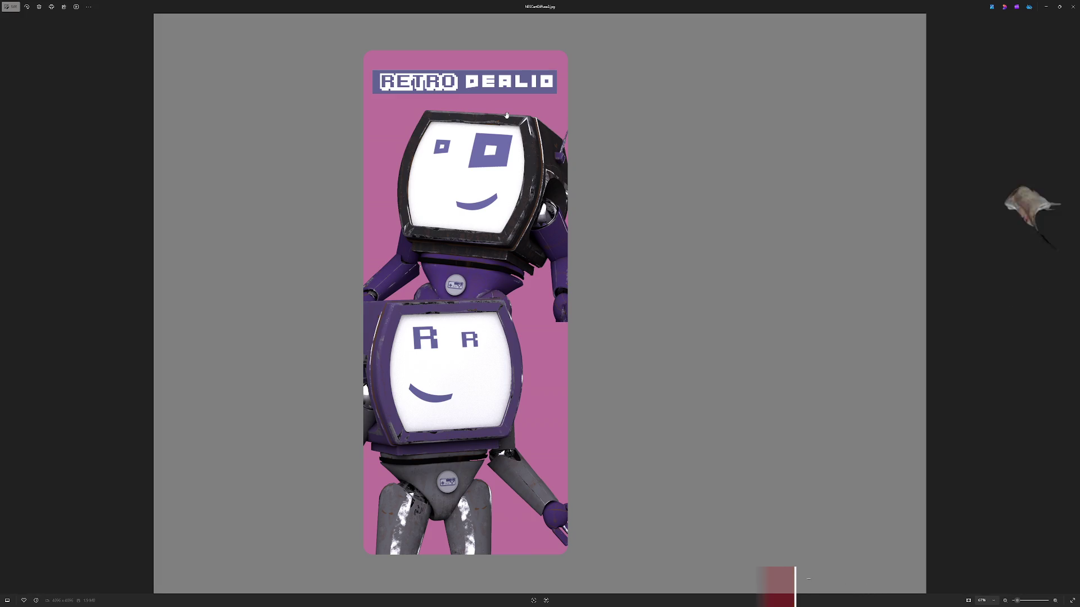
key(Escape)
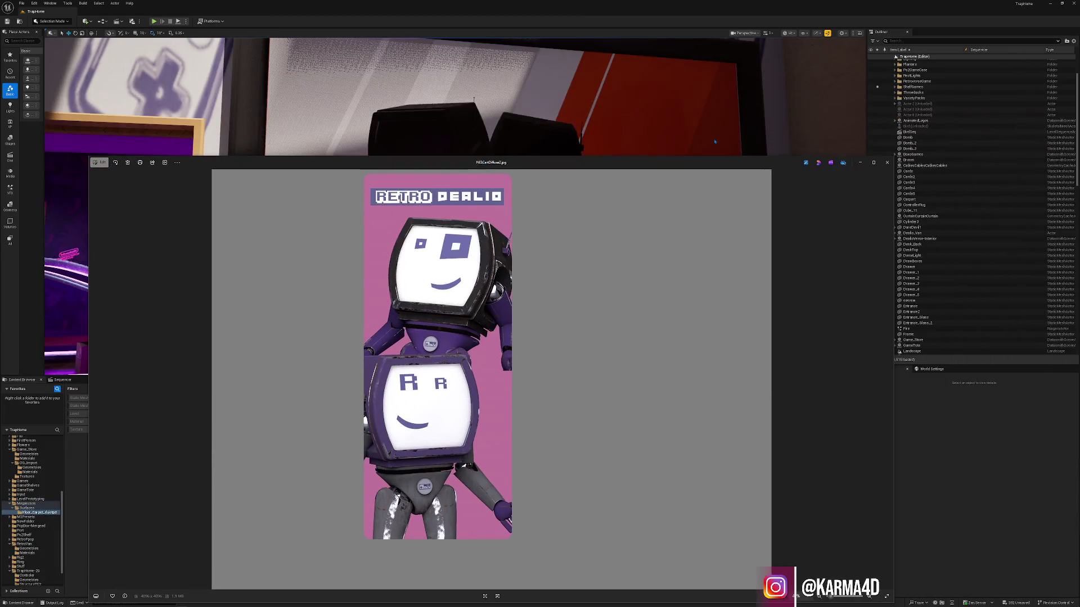
- Return to Unreal and select the Door_Frame actor beside the doorway
click(878, 167)
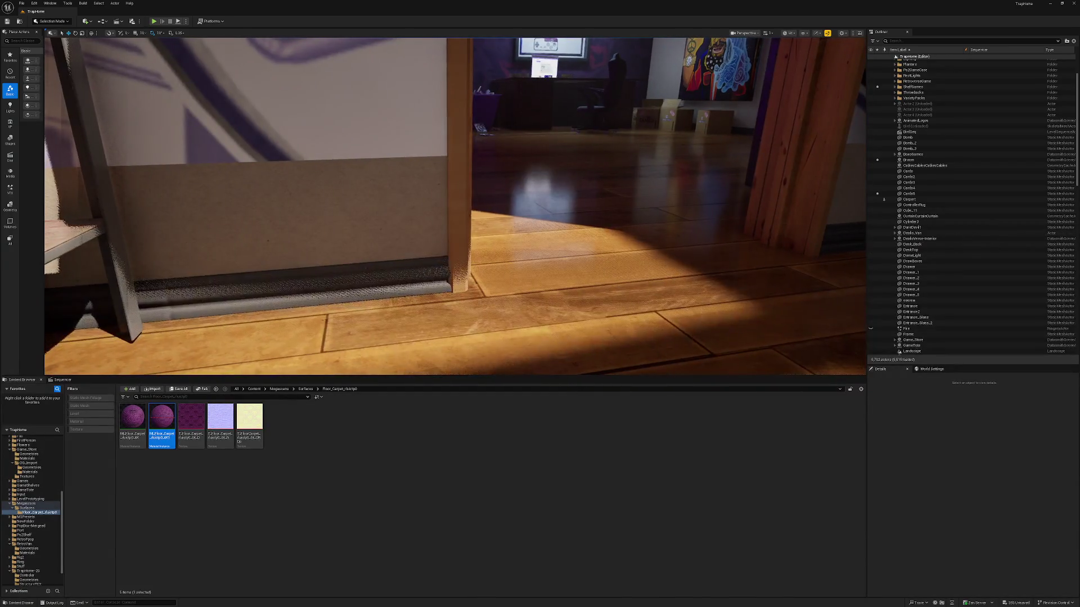
click(804, 169)
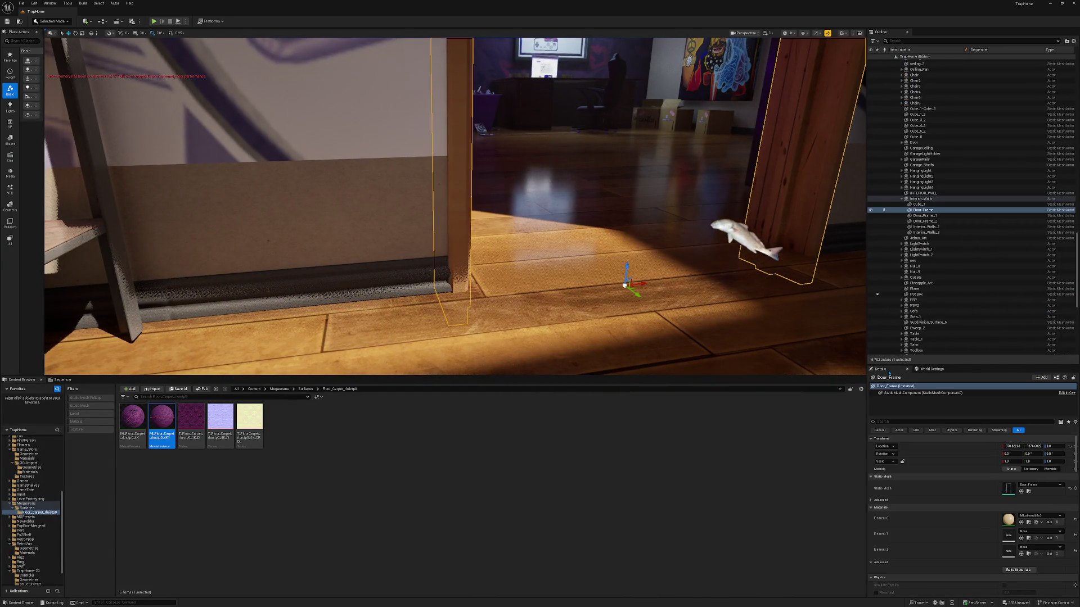
- Browse to the door frame's wood material in Wooden_Floor/High/Materials, deselect, and undo the stray placement
click(1025, 523)
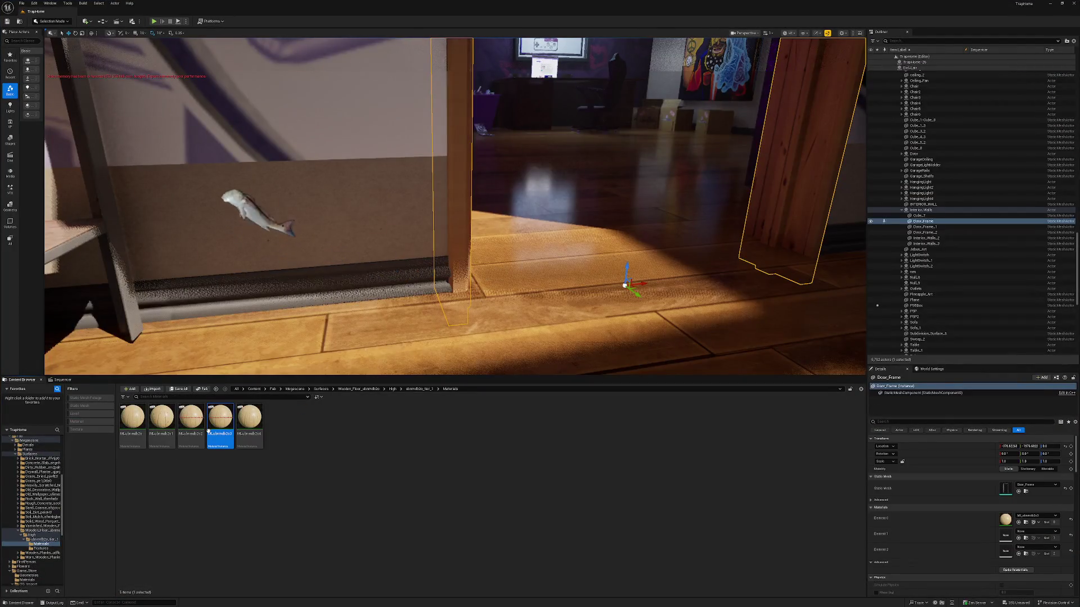
key(Escape)
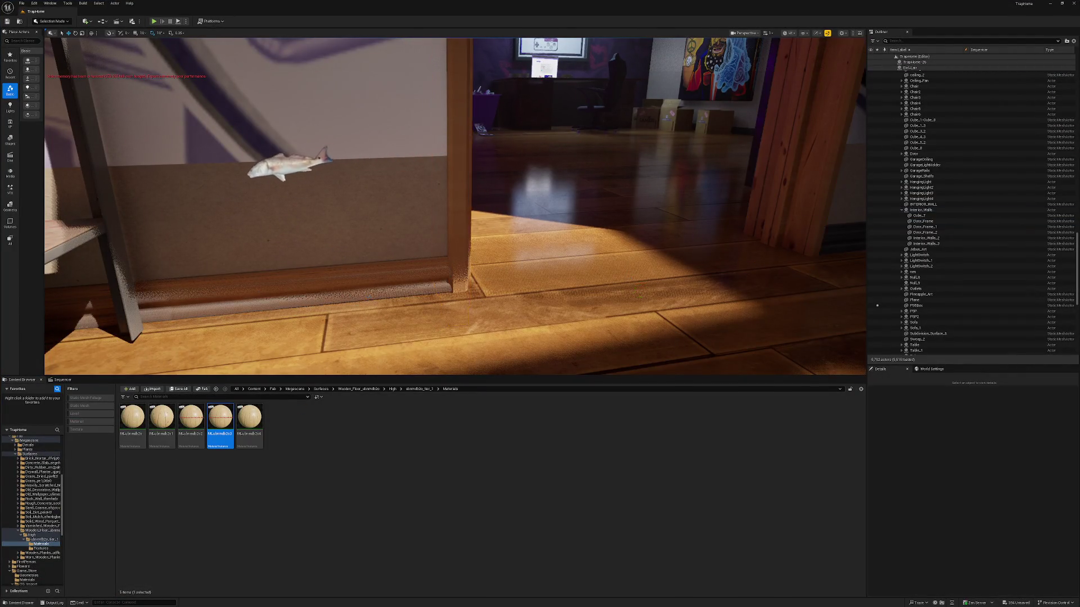
scroll(455, 206, down, 5)
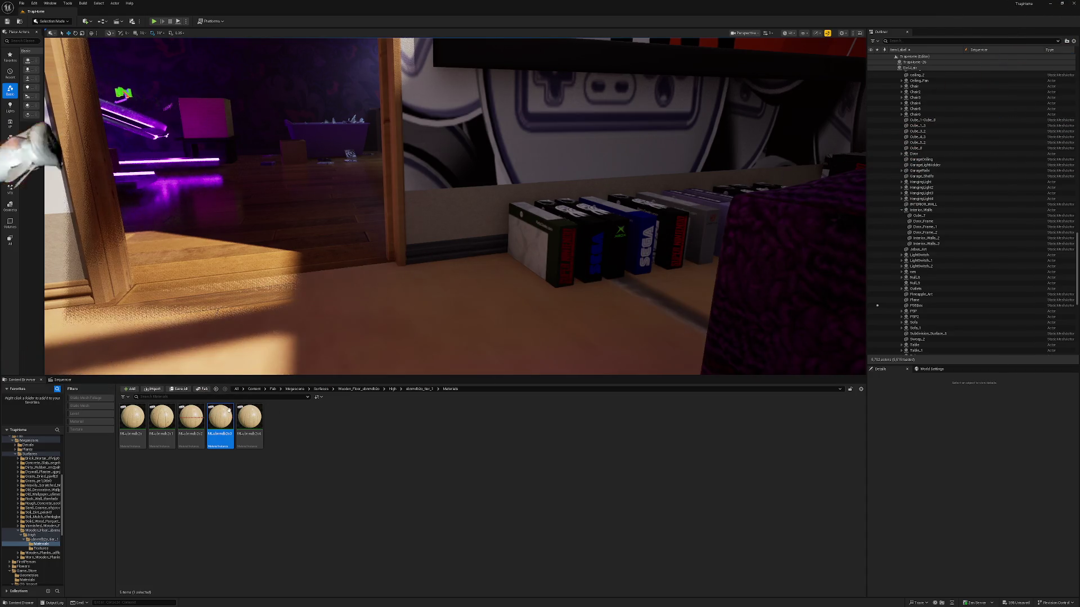
key(ctrl+z)
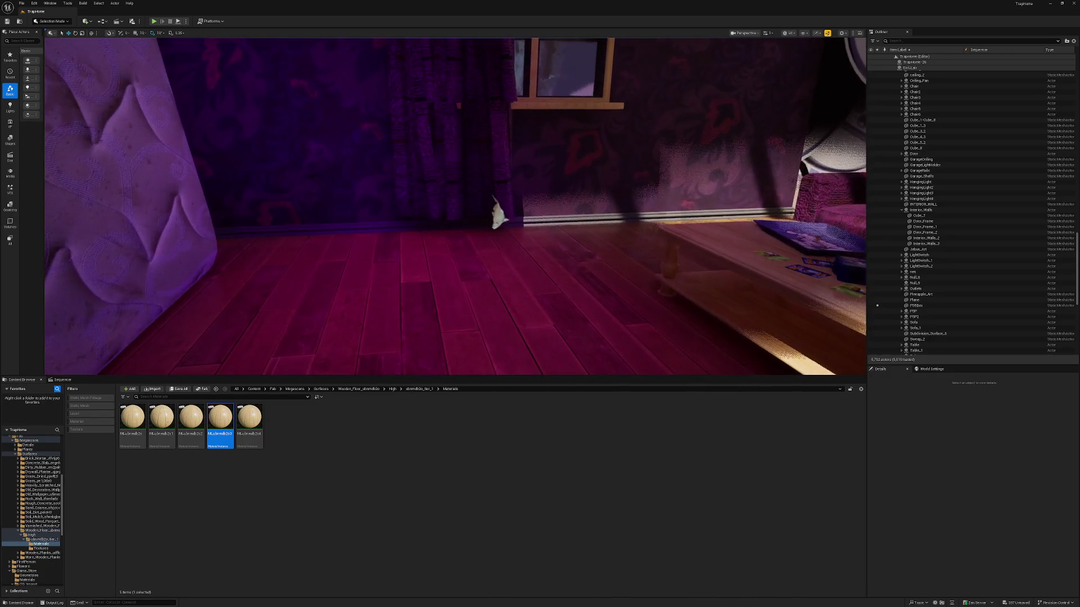
- Drag the wooden material onto the floor, then undo that assignment
drag(237, 404, 348, 267)
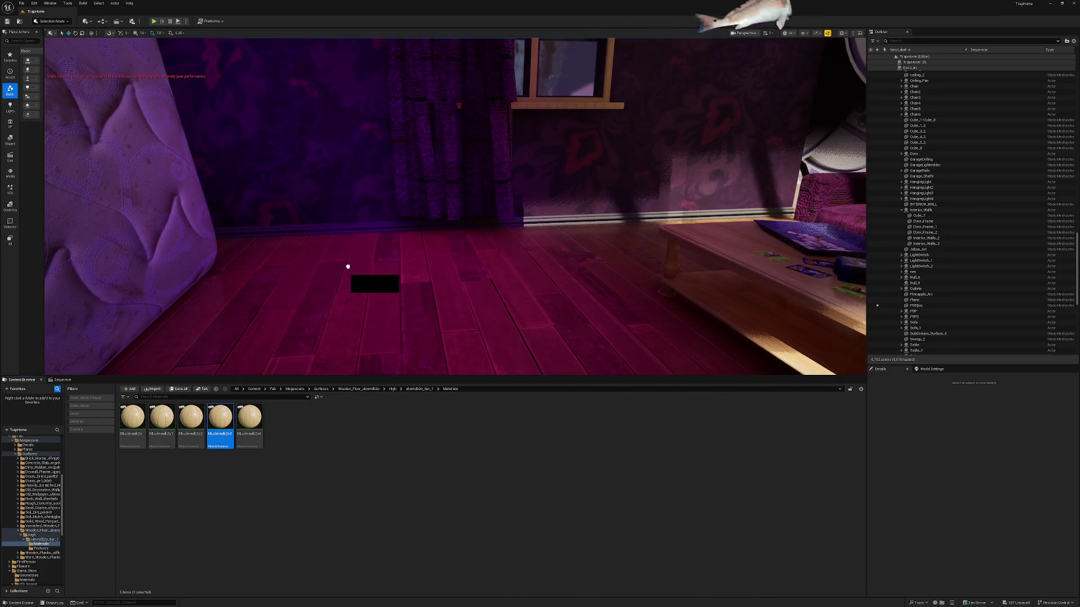
drag(365, 228, 365, 227)
key(ctrl+z)
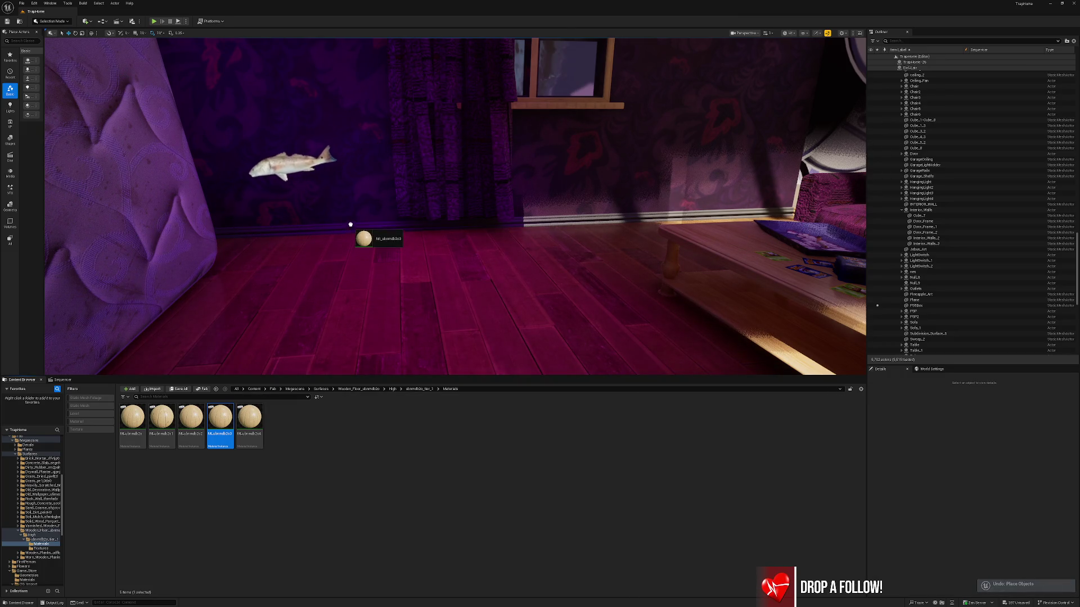
drag(350, 225, 350, 225)
- Give the back-wall baseboard trim the wood material in both of its material slots
click(350, 225)
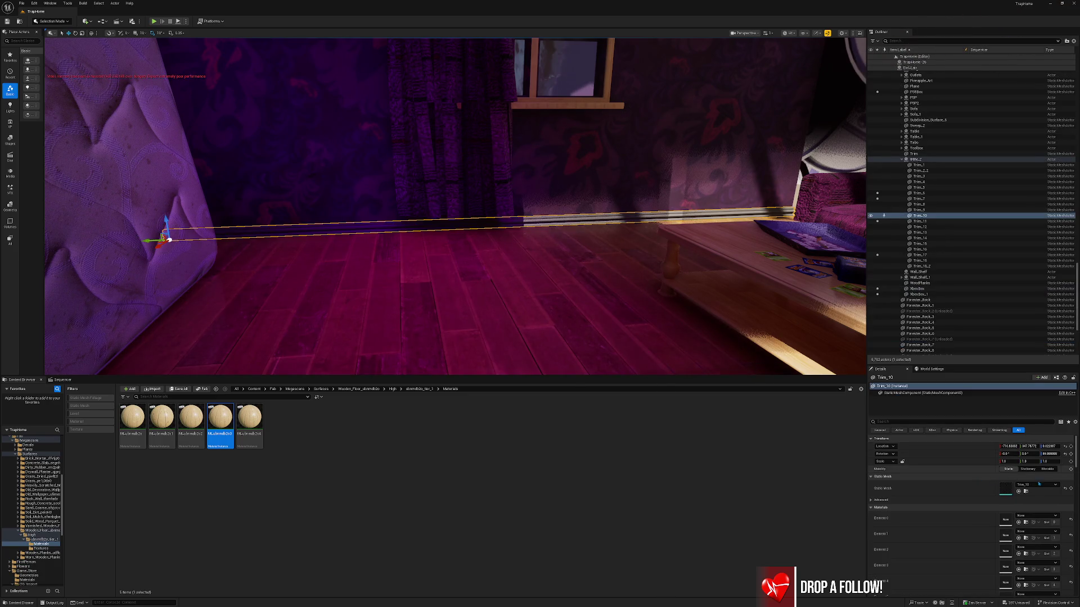
scroll(1021, 487, down, 2)
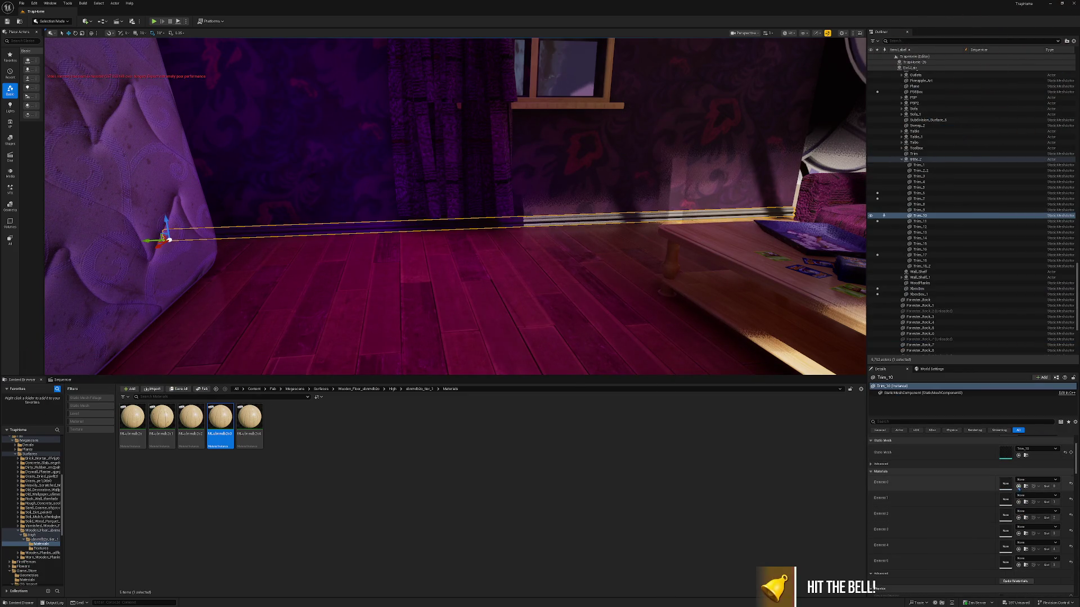
click(1018, 486)
click(1018, 502)
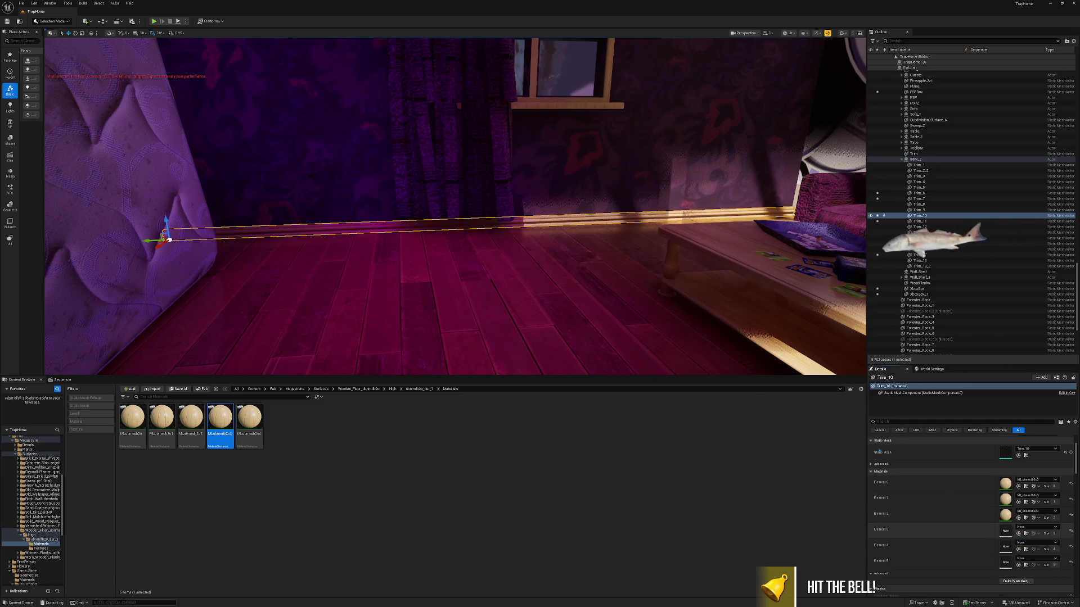
key(Escape)
- Apply the wood material to two more baseboard trim bars near the shelves
mouse_move(449, 225)
mouse_down()
mouse_move(506, 164)
mouse_move(459, 166)
mouse_move(495, 169)
mouse_up()
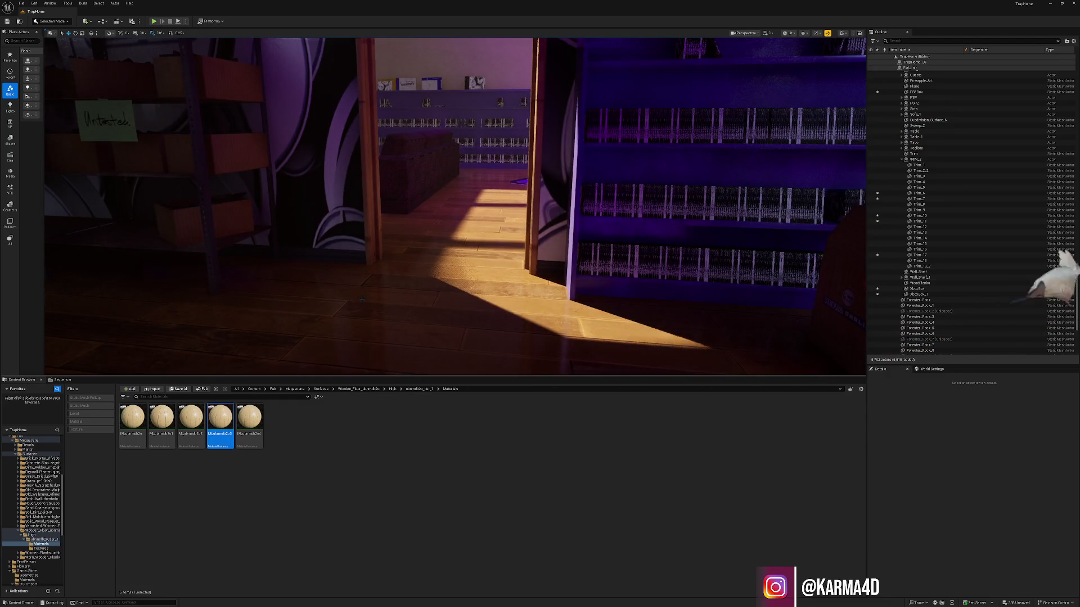
click(352, 259)
ctrl+click(675, 273)
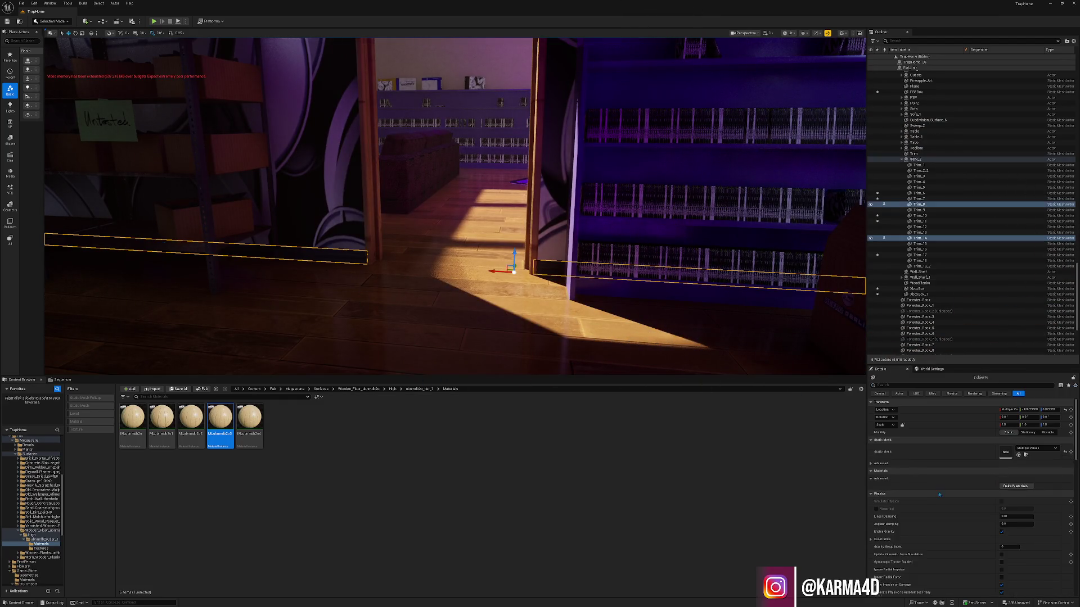
click(1018, 485)
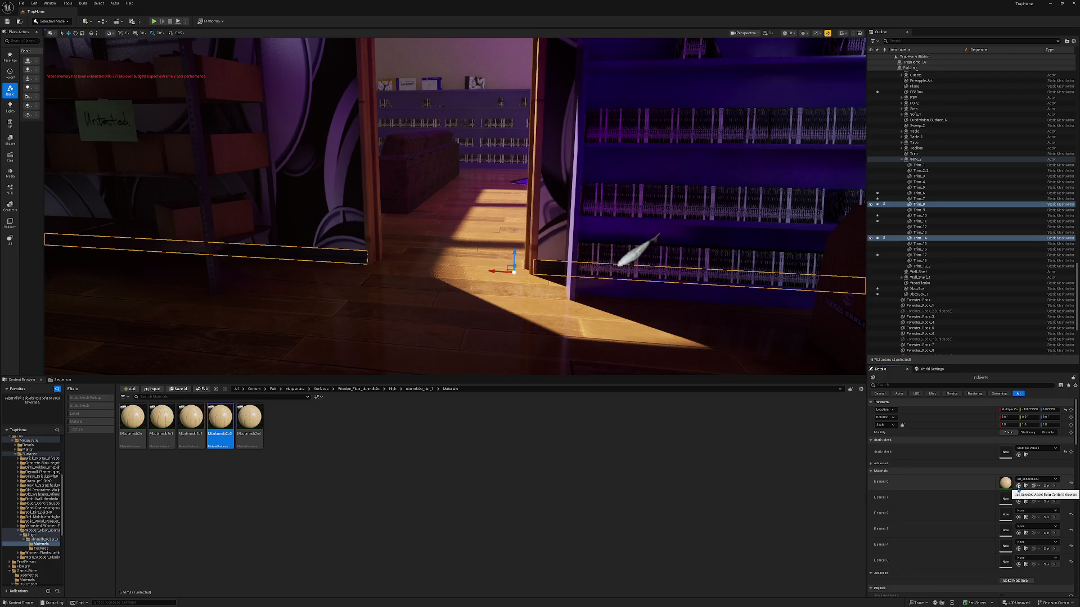
key(Escape)
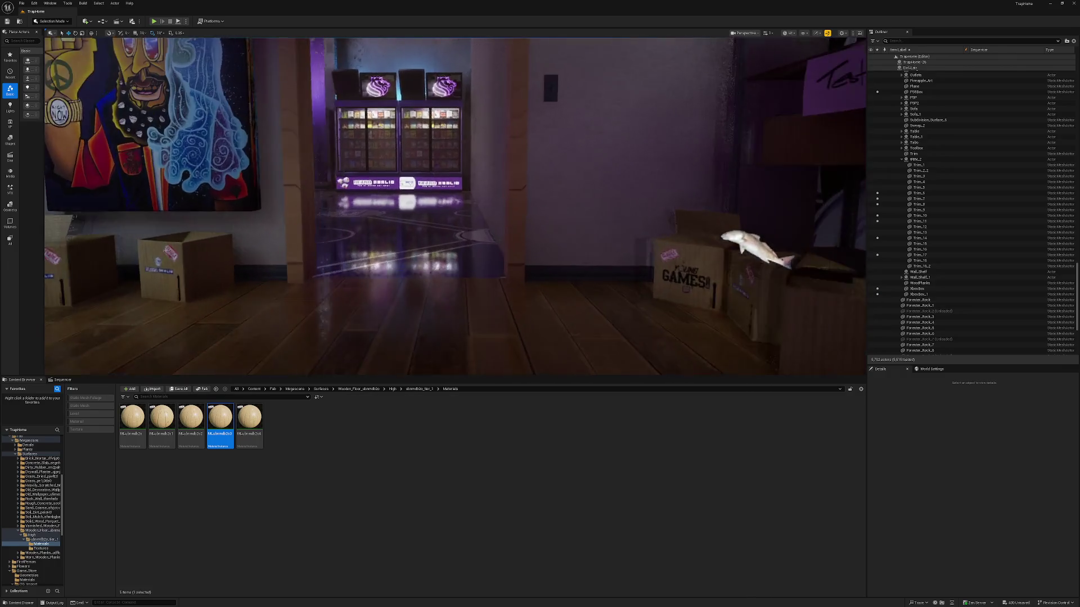
- Apply the wood material to the wall baseboard and the baseboard by the pole
click(703, 292)
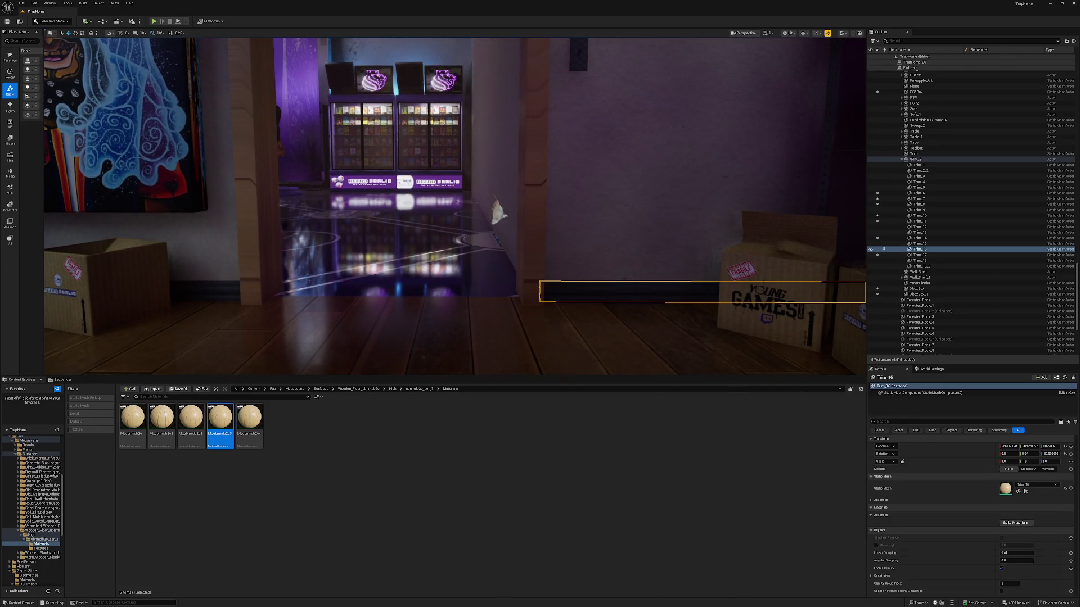
ctrl+click(149, 291)
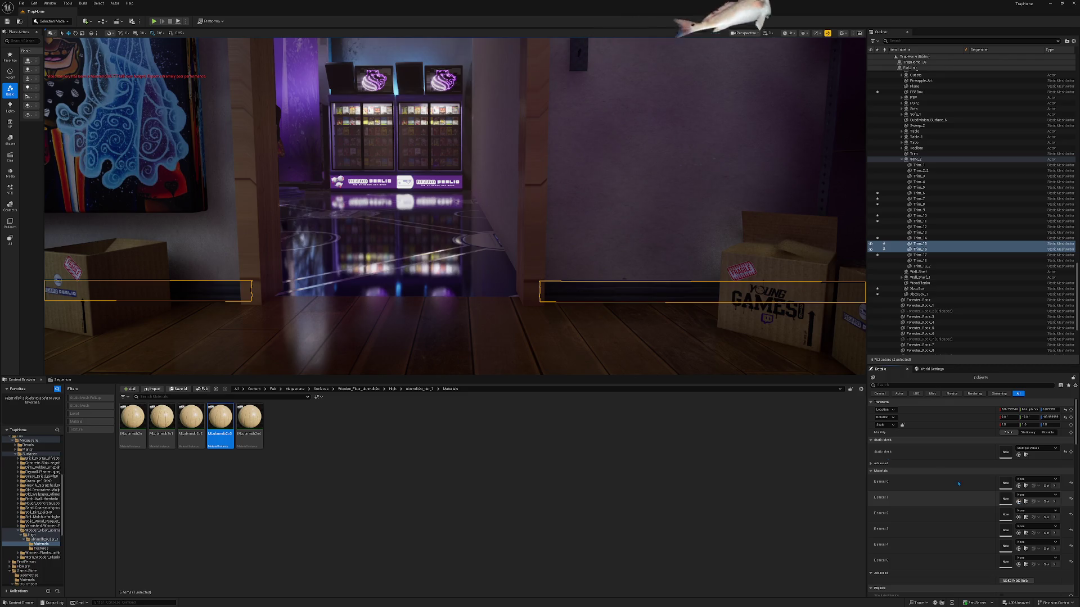
key(Escape)
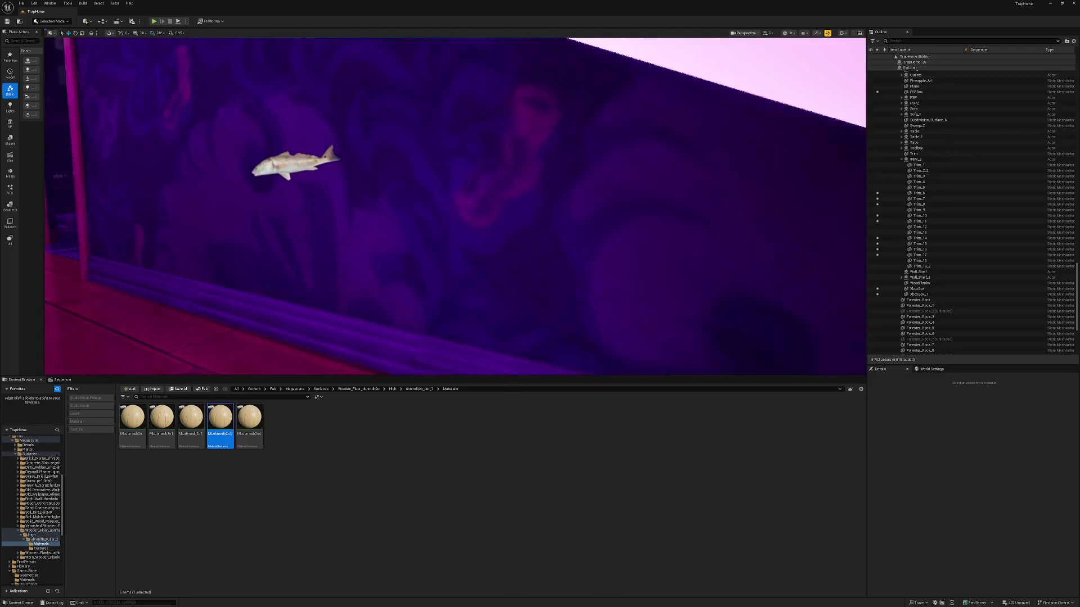
click(506, 287)
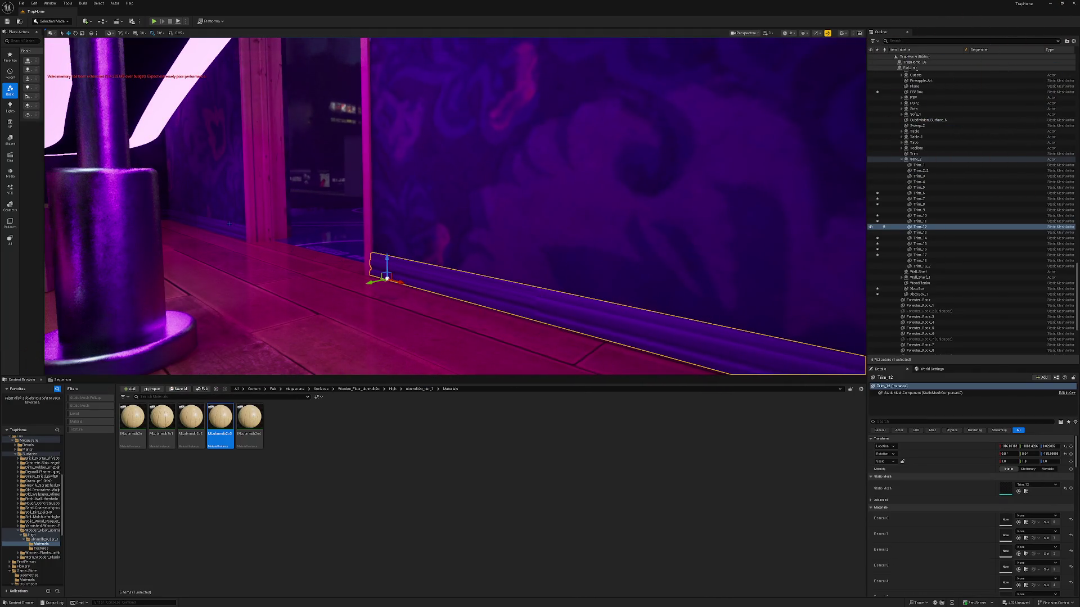
ctrl+click(228, 224)
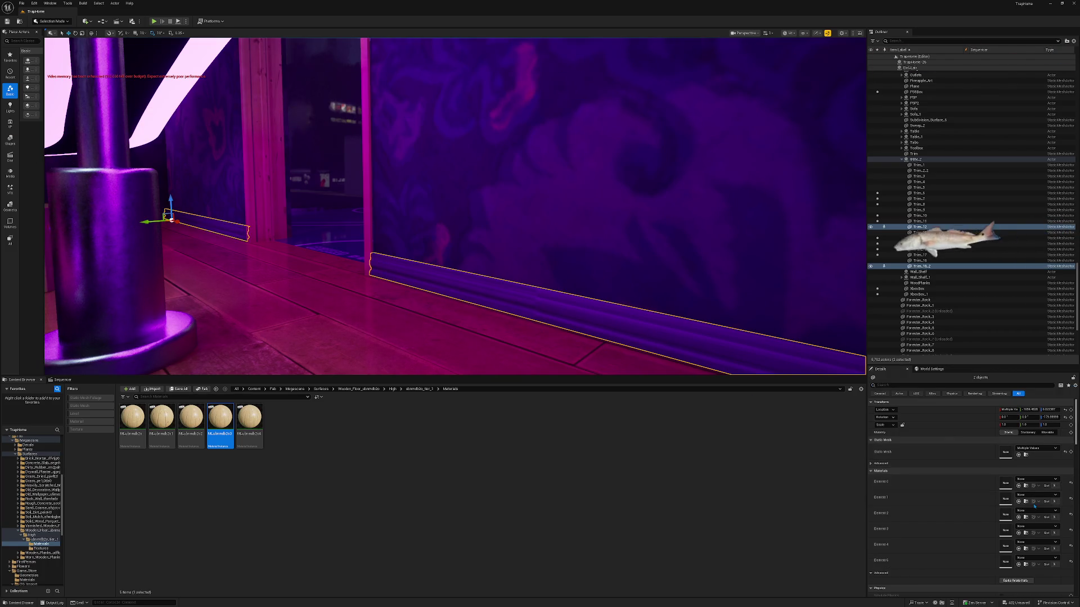
drag(360, 275, 482, 285)
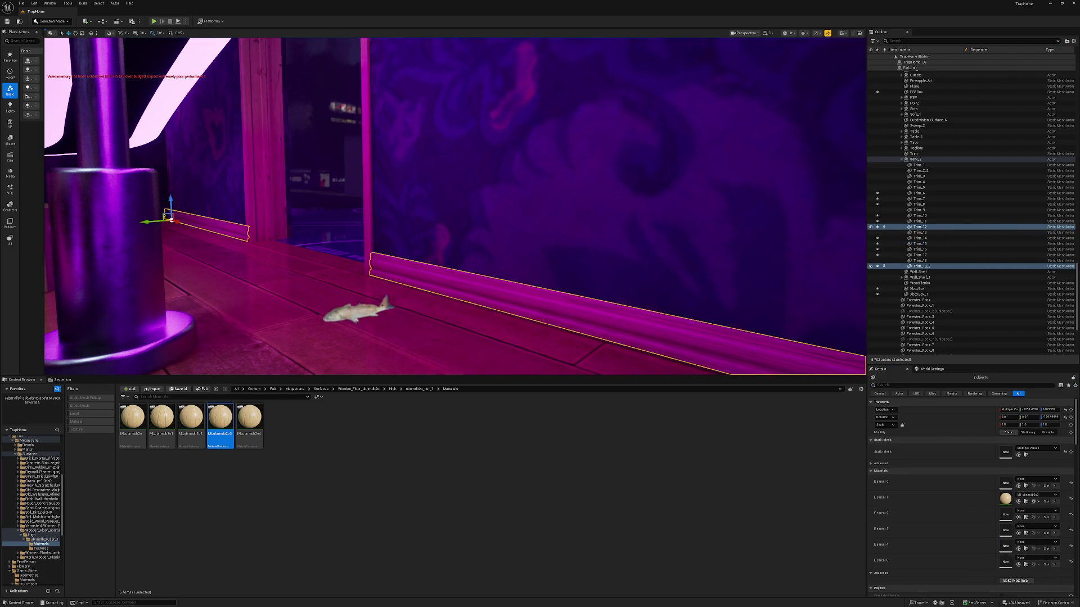
mouse_move(456, 224)
mouse_down()
mouse_move(523, 214)
mouse_move(540, 225)
mouse_up()
key(Escape)
- Check the Trim_13 and Trim_18_2 baseboards, then clear the selection and pull the view back
click(540, 225)
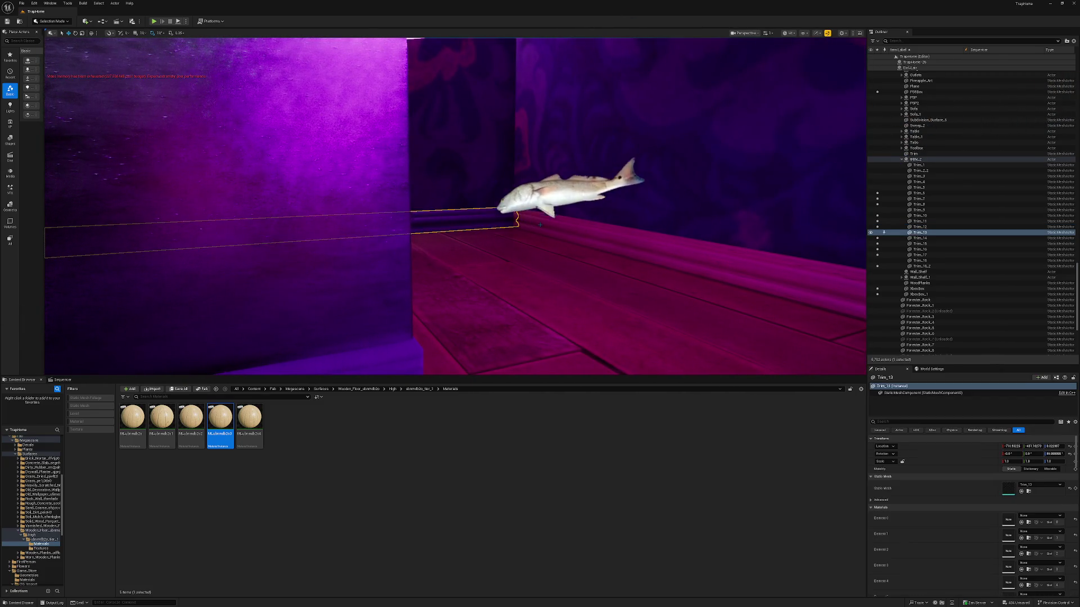
click(563, 233)
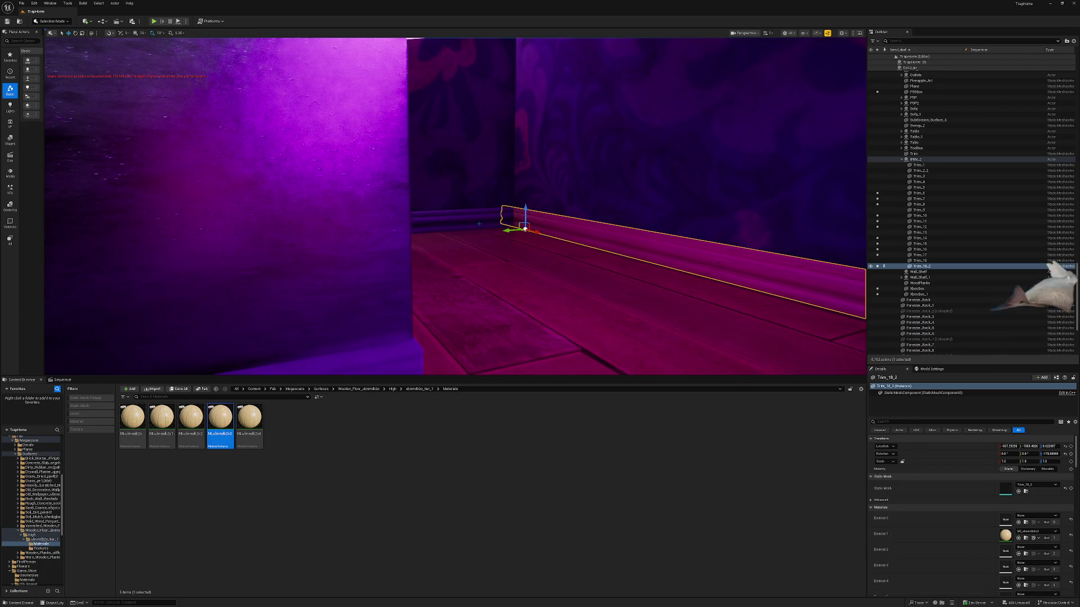
click(919, 232)
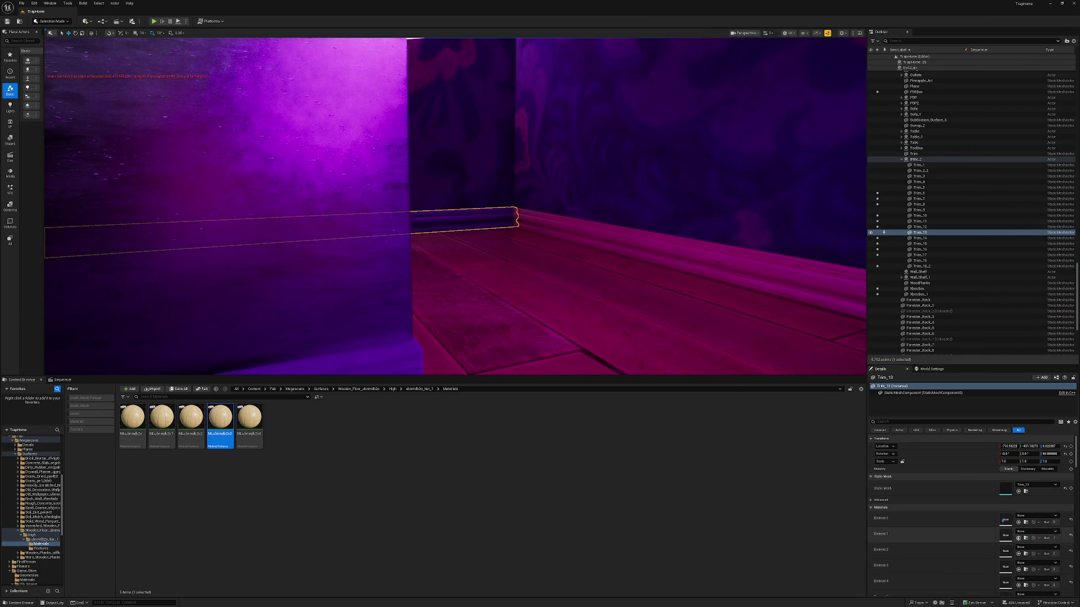
key(Escape)
drag(455, 202, 388, 242)
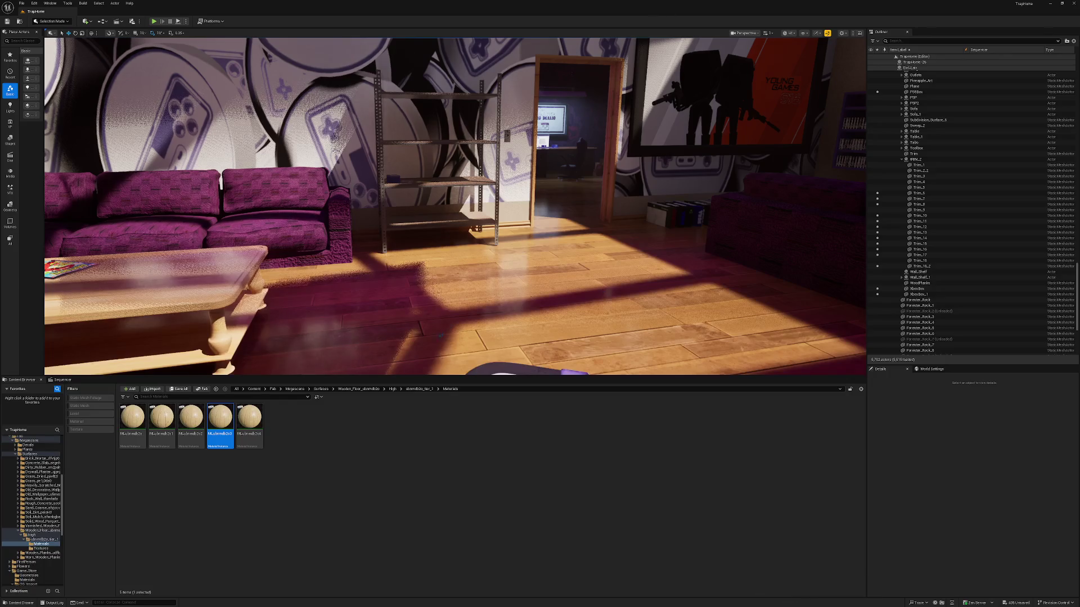
- Save all modified packages, then start importing models into the Content > Broom folder
click(179, 389)
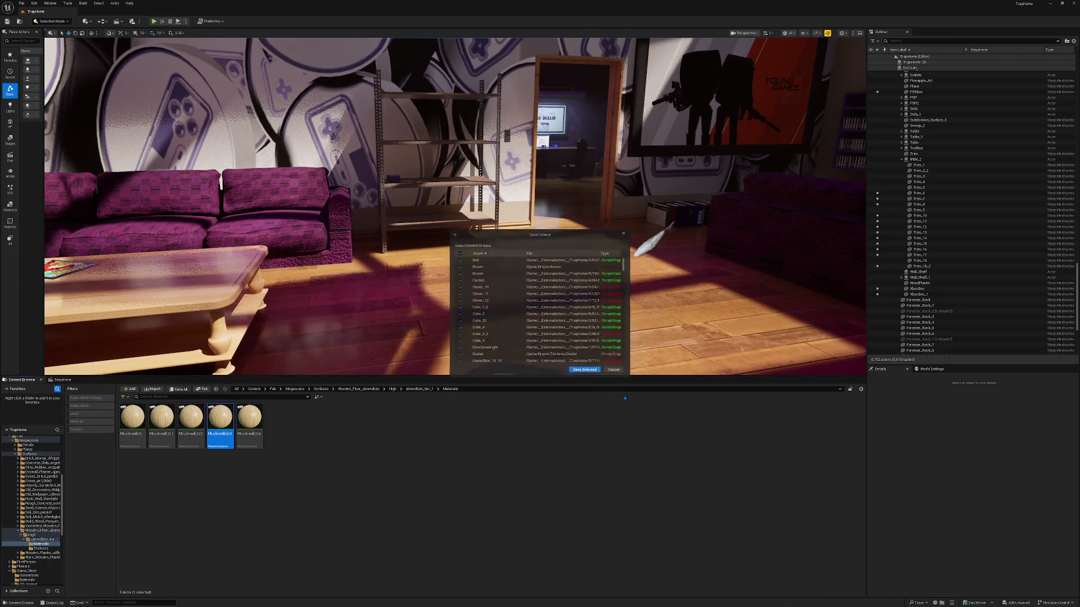
click(585, 369)
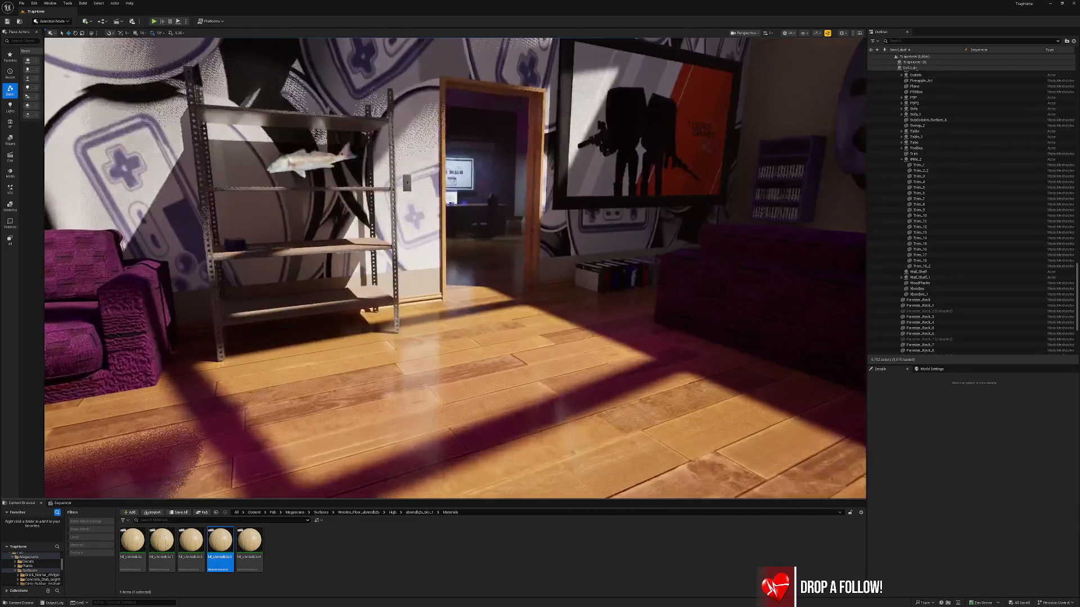
scroll(32, 570, up, 1)
scroll(32, 569, up, 3)
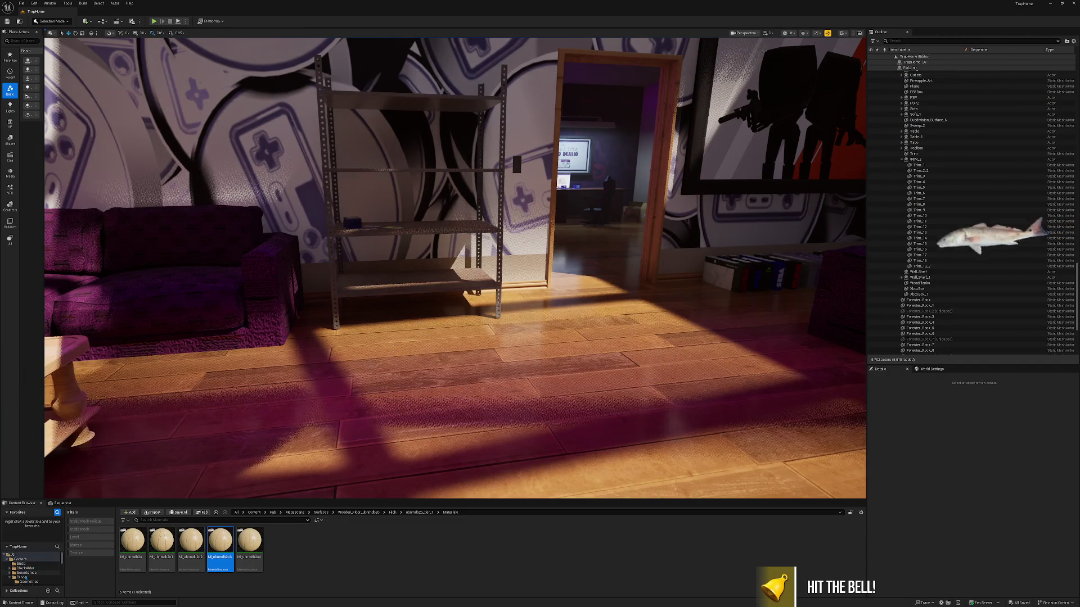
click(26, 578)
click(151, 513)
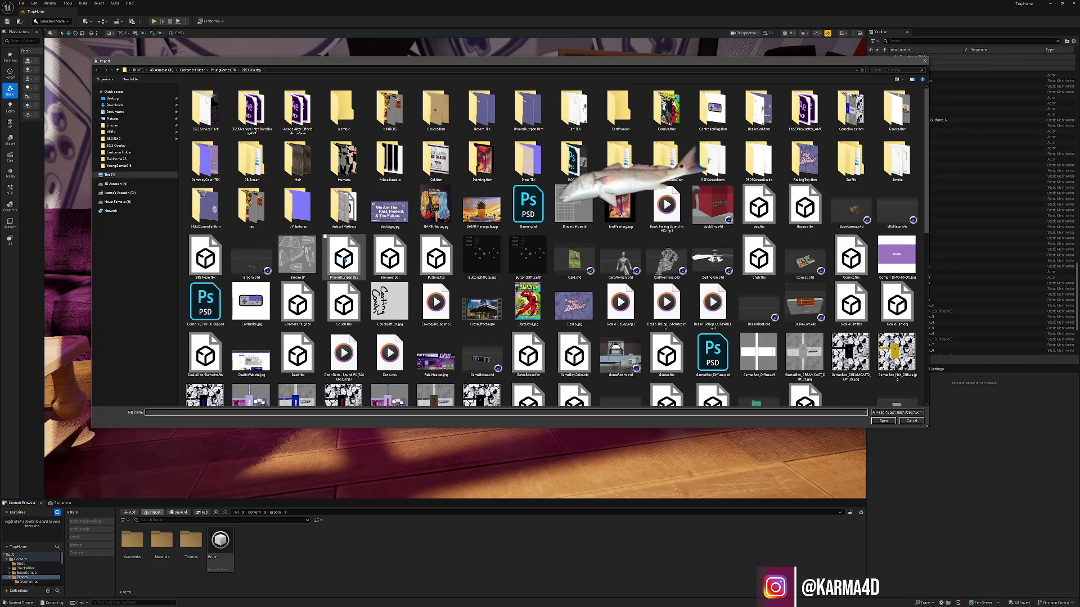
- Import the broom and dustpan meshes and place them on the floor under the metal rack
key(Escape)
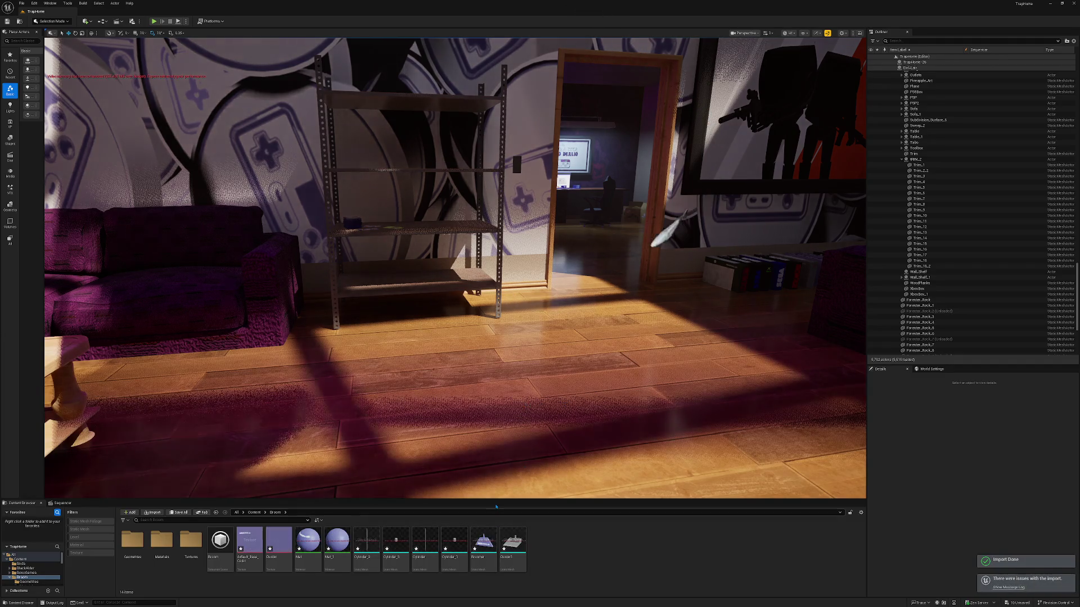
shift+click(373, 550)
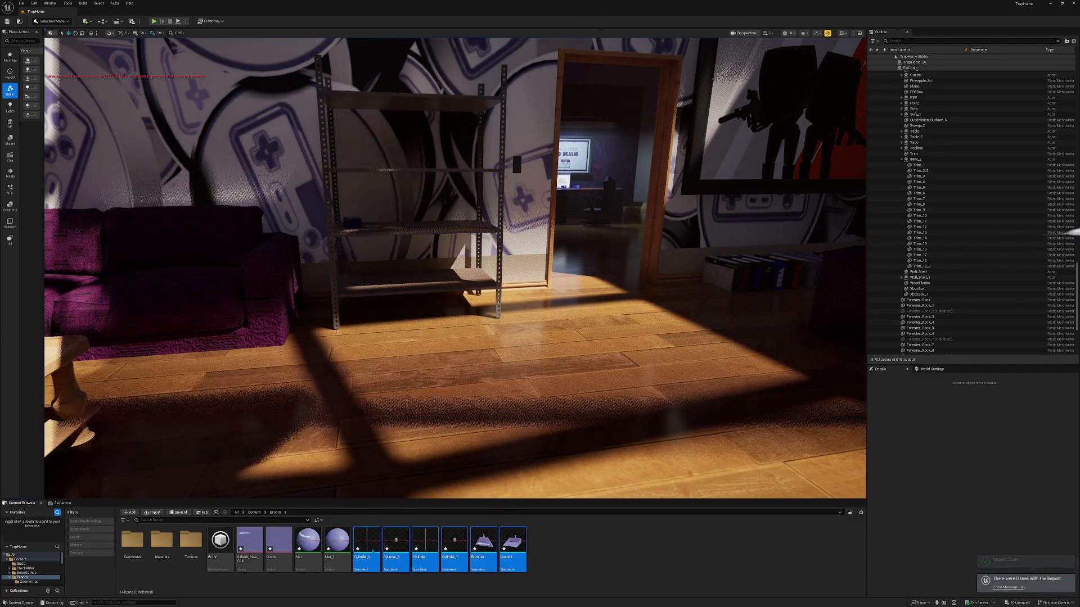
drag(541, 362, 532, 362)
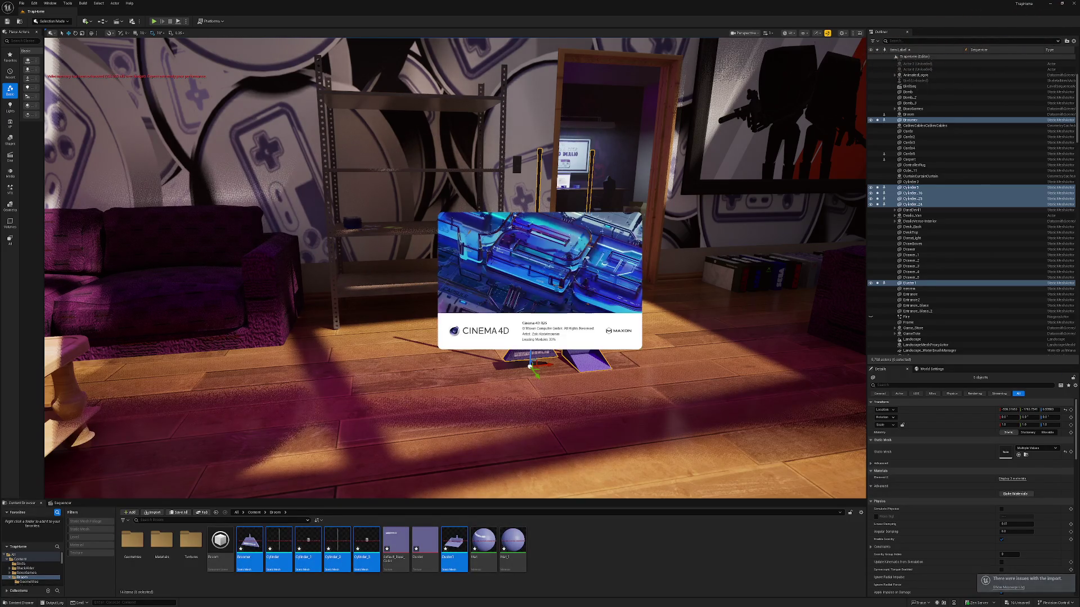
key(f)
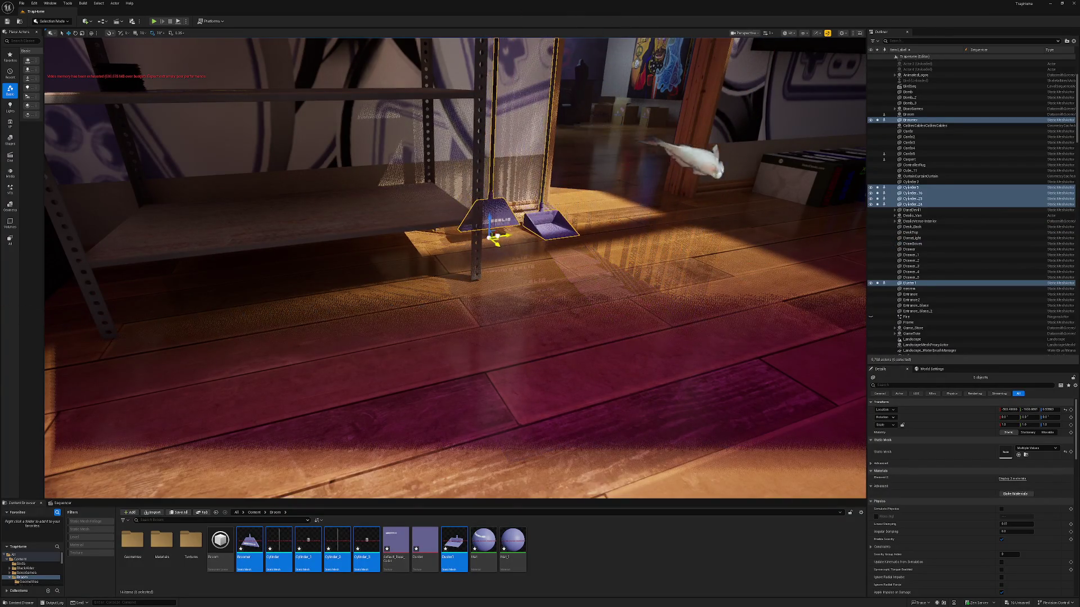
key(Escape)
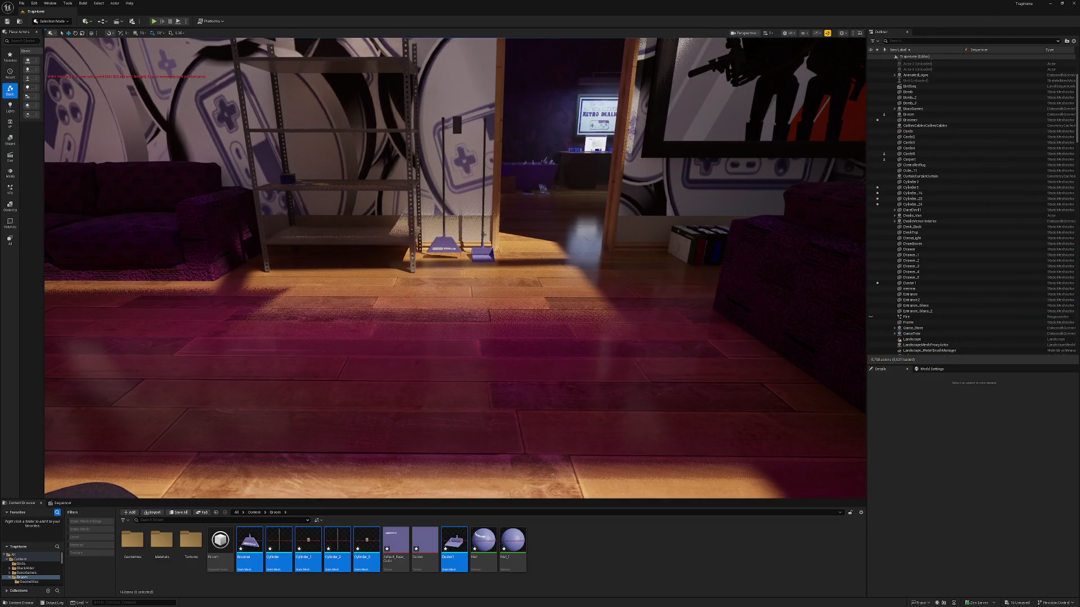
key(super)
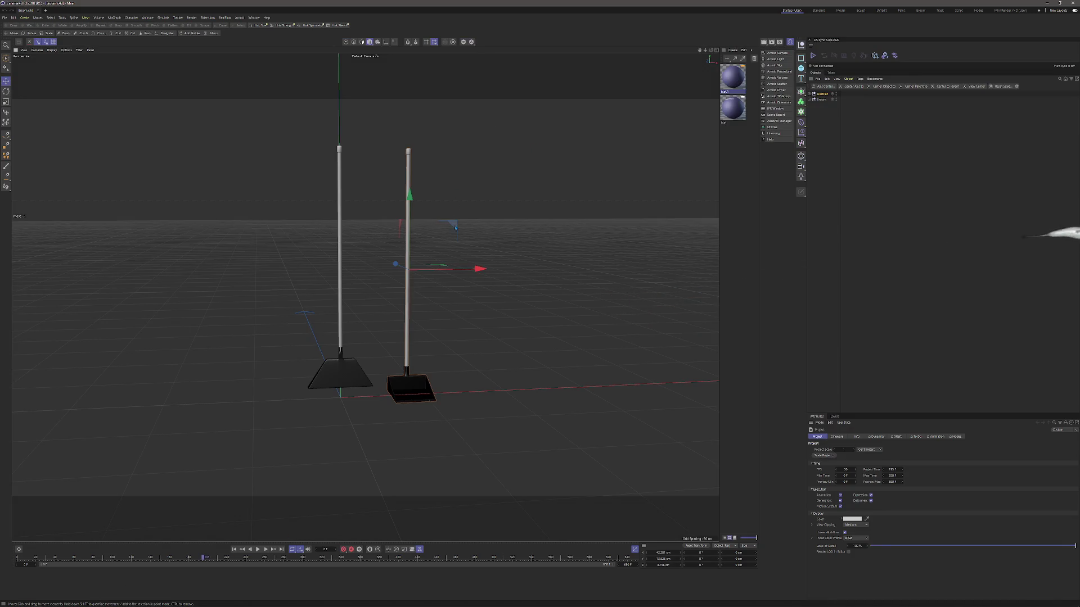
- Add a Plane primitive to the broom-and-dustpan scene
click(821, 94)
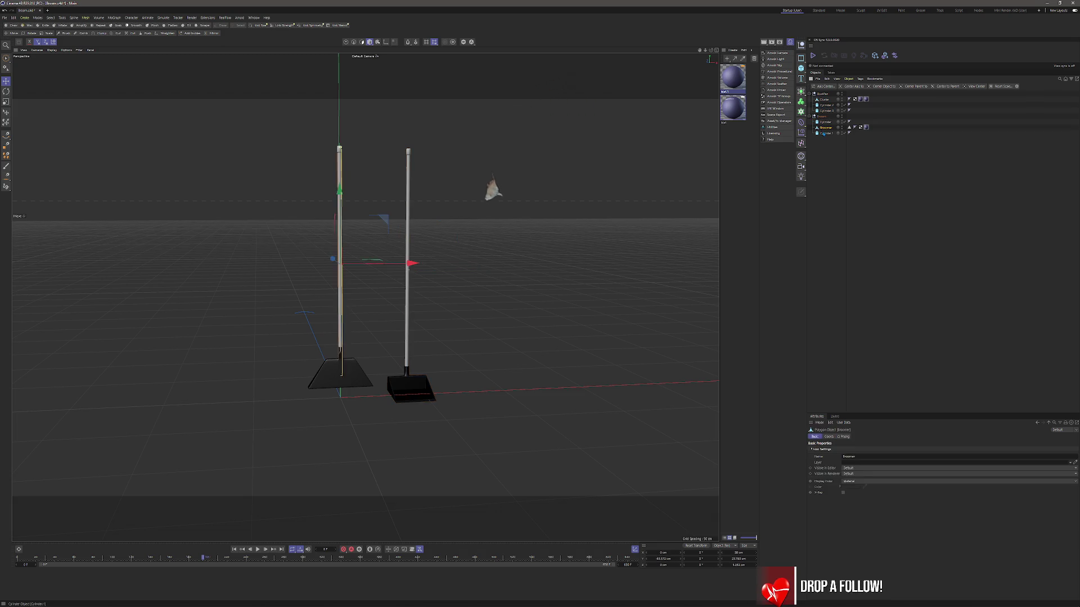
key(F4)
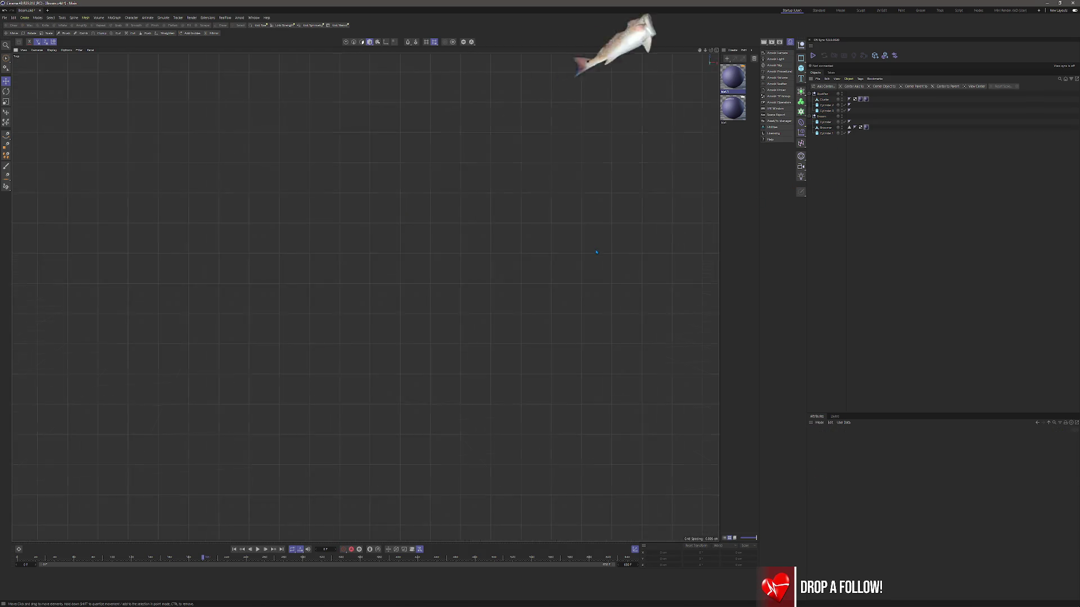
key(F1)
mouse_move(372, 375)
alt+mouse_down()
mouse_move(395, 289)
mouse_move(404, 334)
alt+mouse_up()
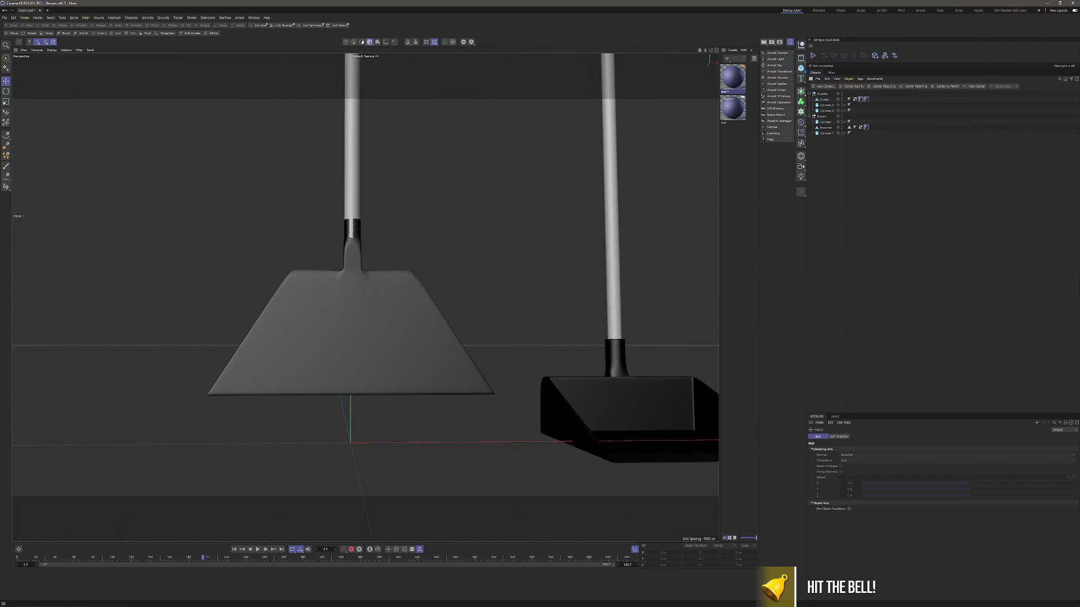
click(801, 69)
click(821, 87)
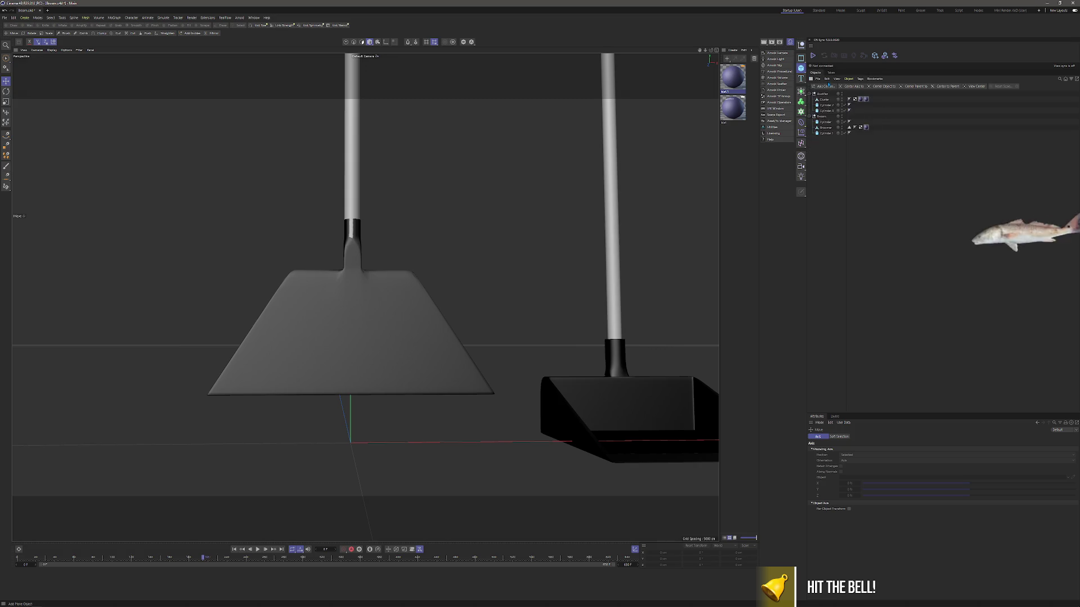
drag(334, 268, 349, 329)
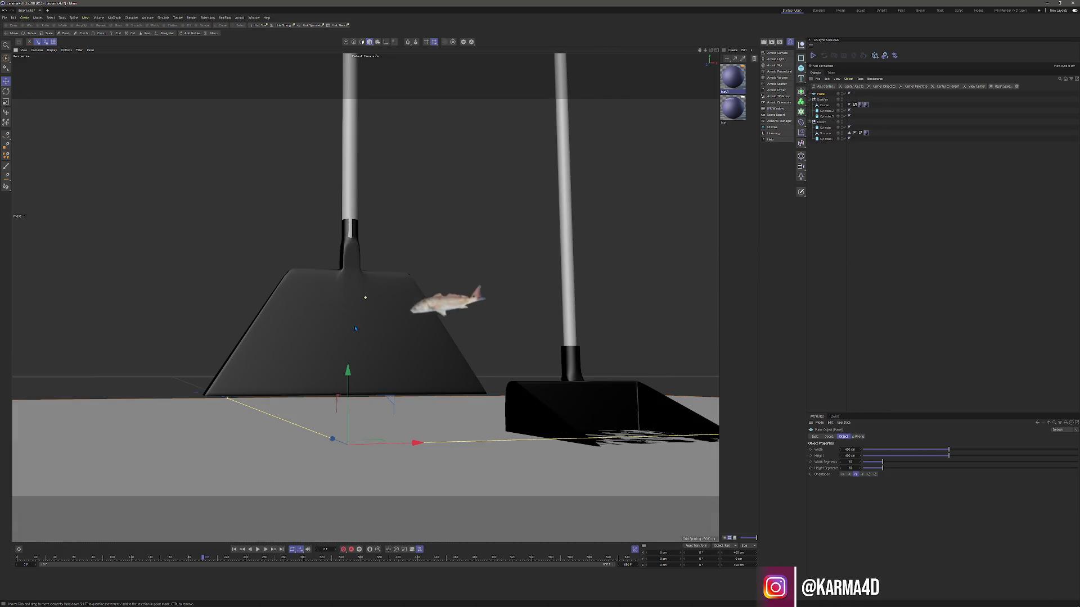
- Switch the Unreal viewport to unlit shading for reference
key(alt+Tab)
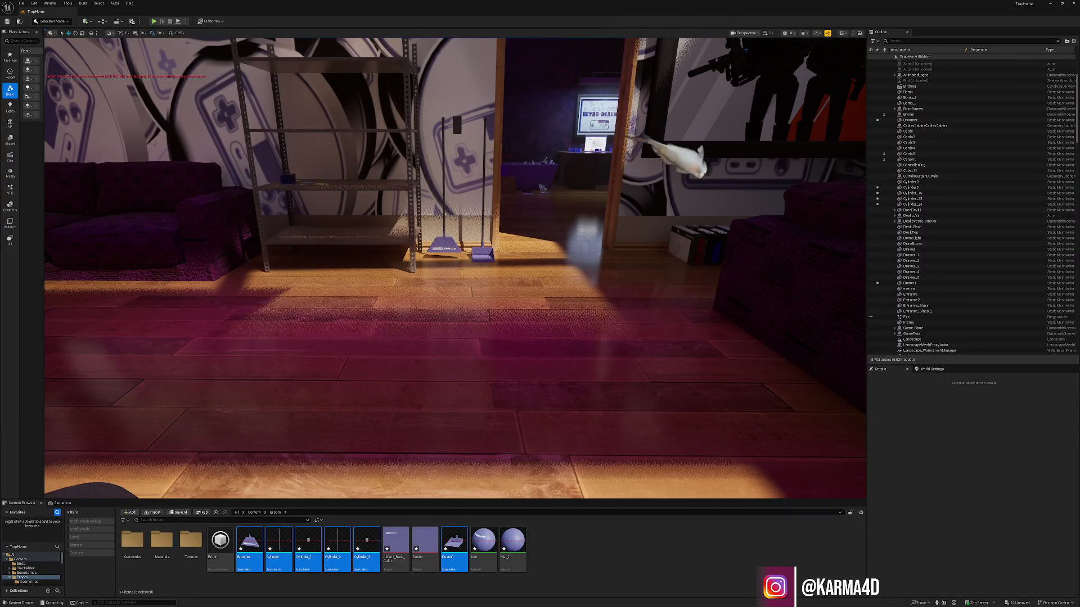
click(790, 33)
click(801, 60)
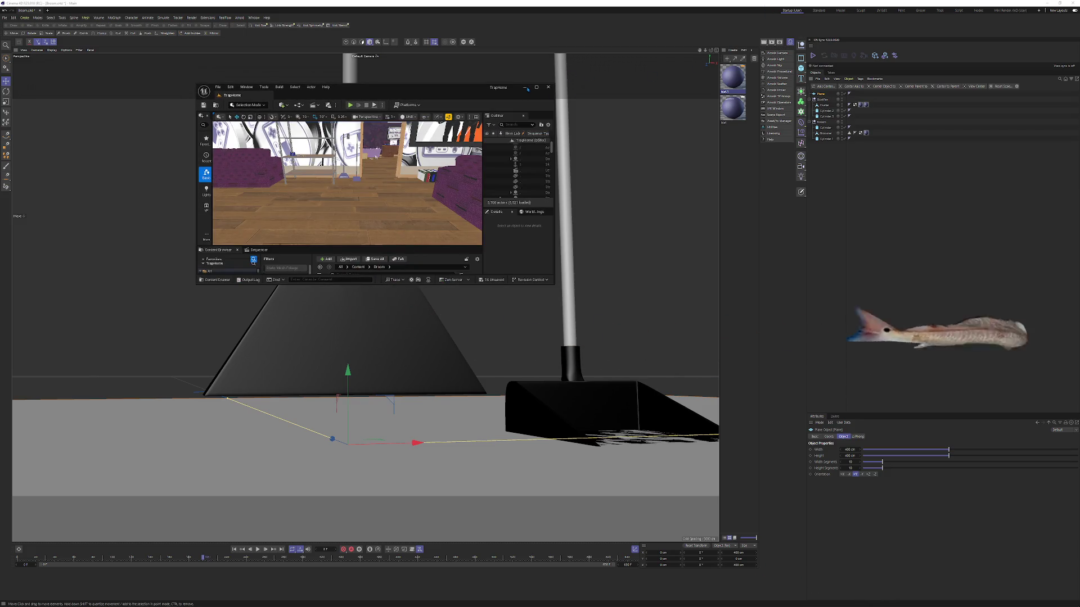
click(589, 91)
scroll(368, 347, up, 5)
scroll(367, 346, down, 5)
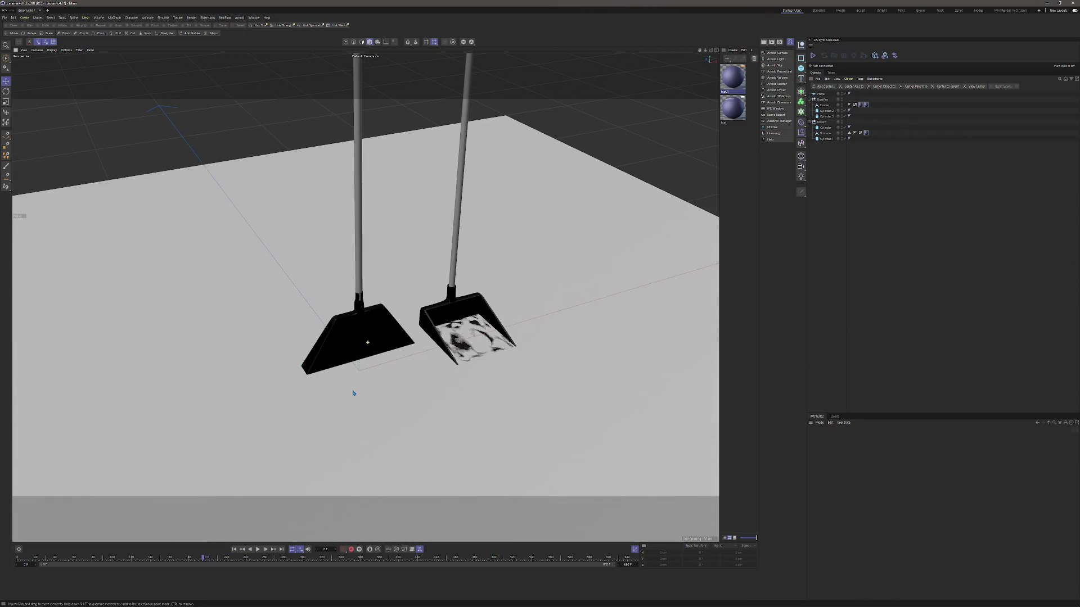
- Shrink, rotate and move the plane into a thin strip along the broom head's bottom edge
click(357, 390)
key(t)
drag(574, 248, 384, 345)
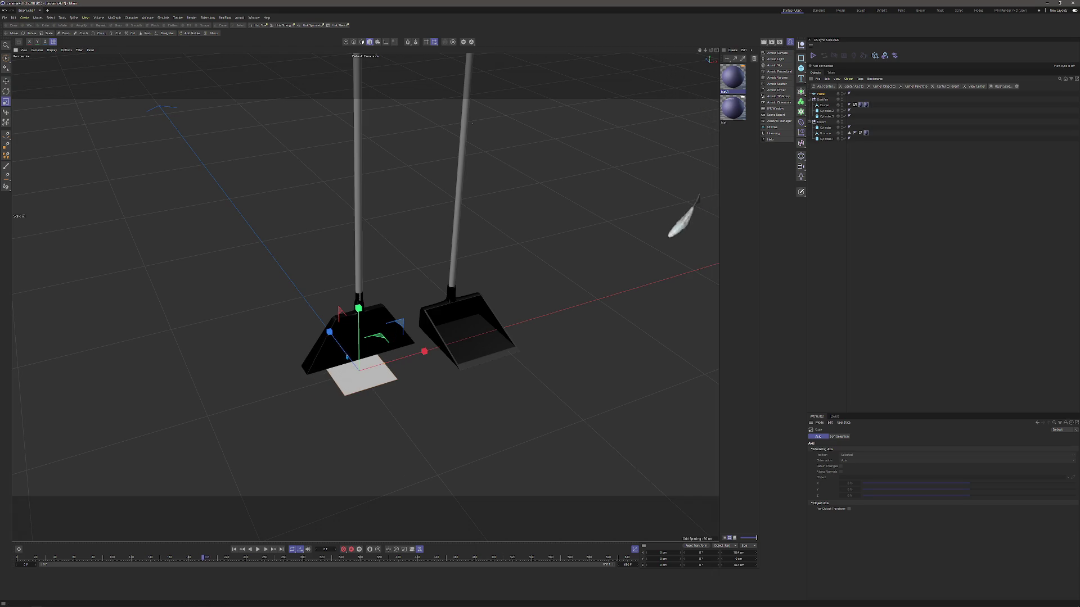
key(r)
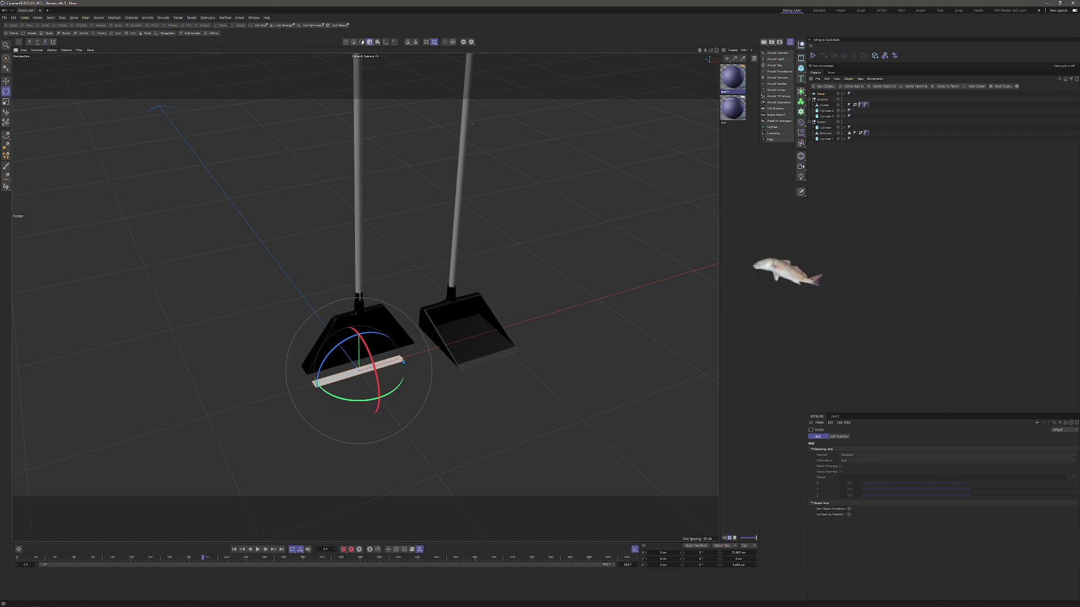
key(e)
mouse_move(699, 198)
mouse_down()
mouse_move(590, 102)
mouse_move(513, 101)
mouse_move(366, 336)
mouse_move(365, 324)
mouse_move(388, 367)
mouse_up()
scroll(367, 336, up, 4)
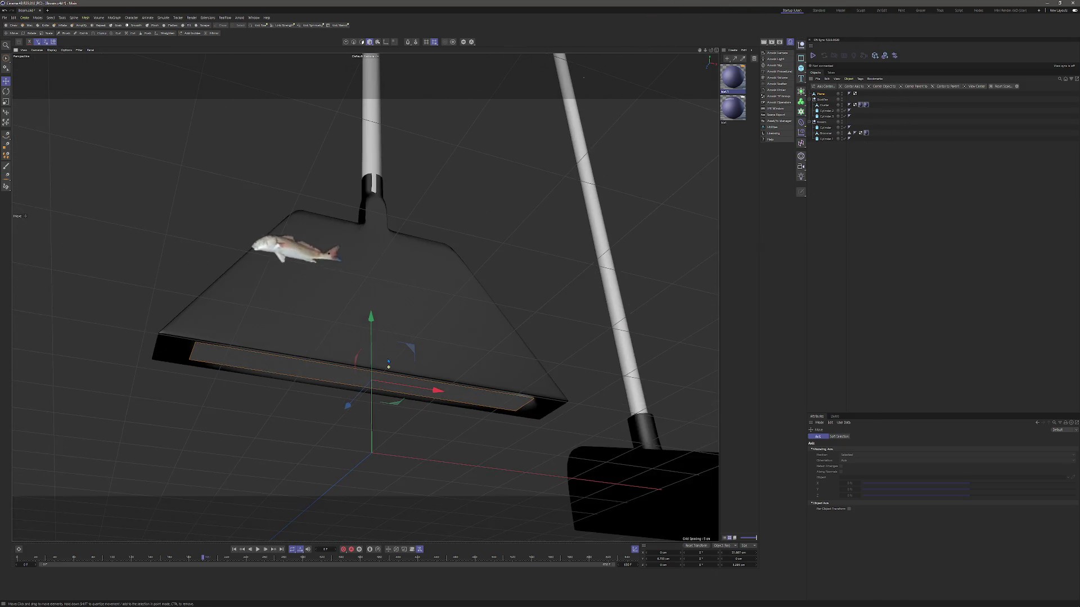
click(115, 17)
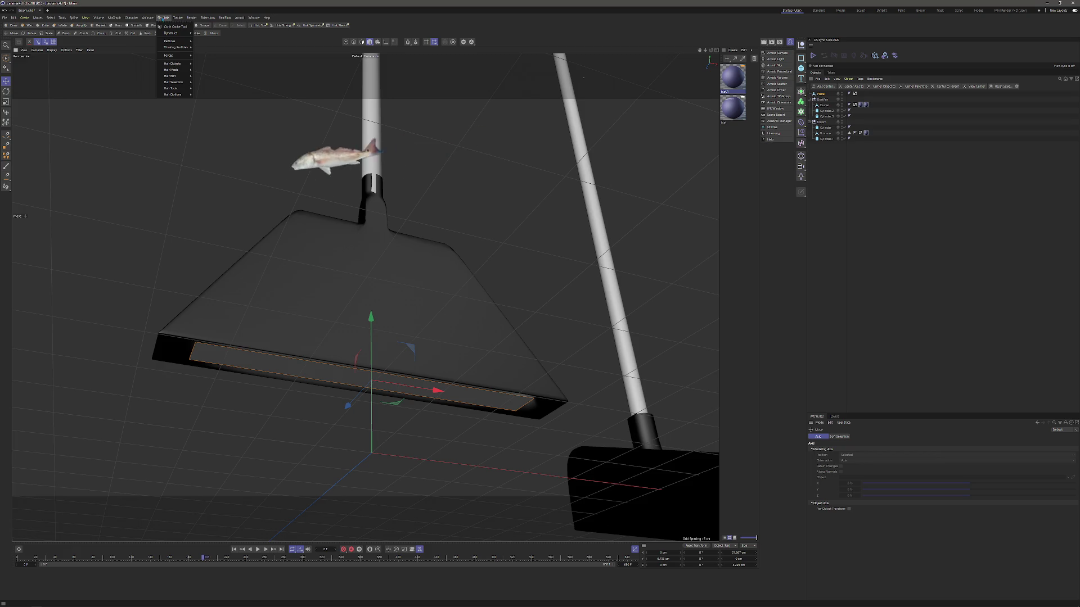
- Undo a first hair attempt and rotate the plane to lie beneath the broom head
click(206, 65)
scroll(241, 303, down, 5)
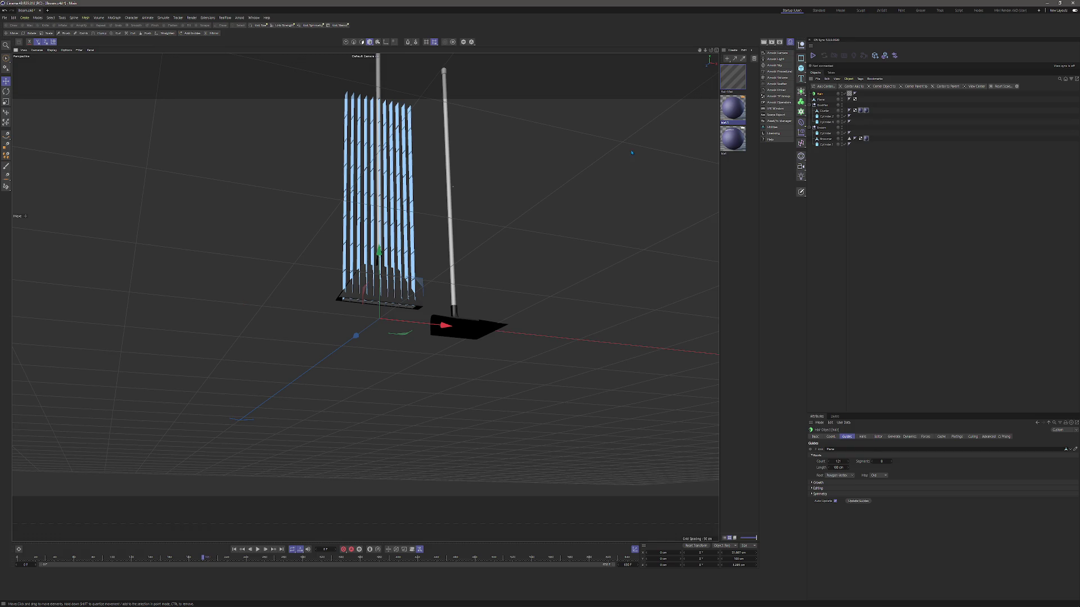
key(ctrl+z)
key(r)
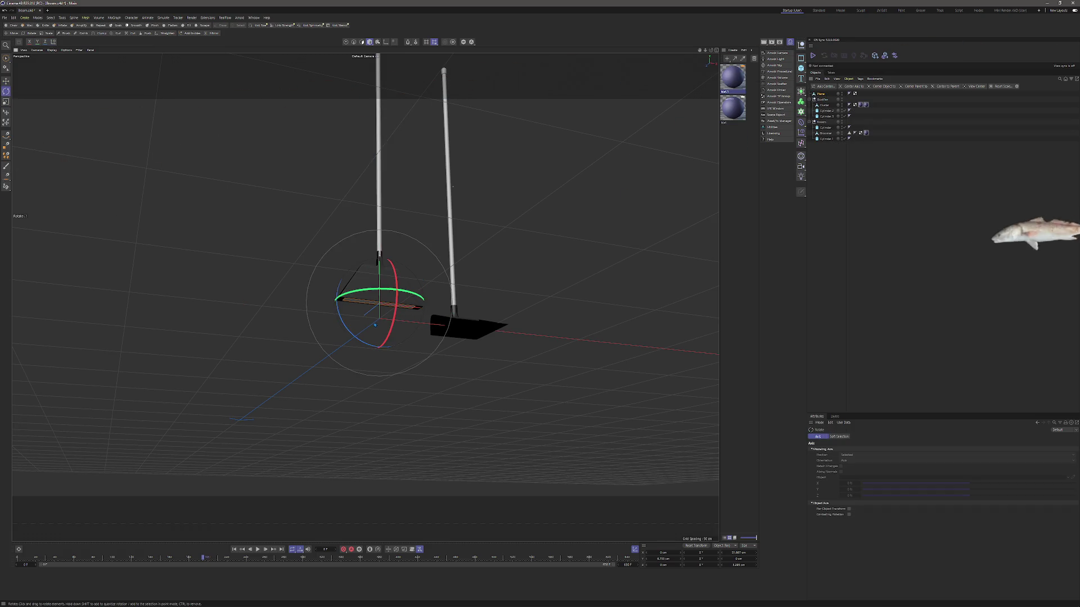
mouse_move(362, 336)
mouse_down()
mouse_move(416, 264)
mouse_move(413, 174)
mouse_move(463, 164)
mouse_move(458, 178)
mouse_move(450, 169)
mouse_up()
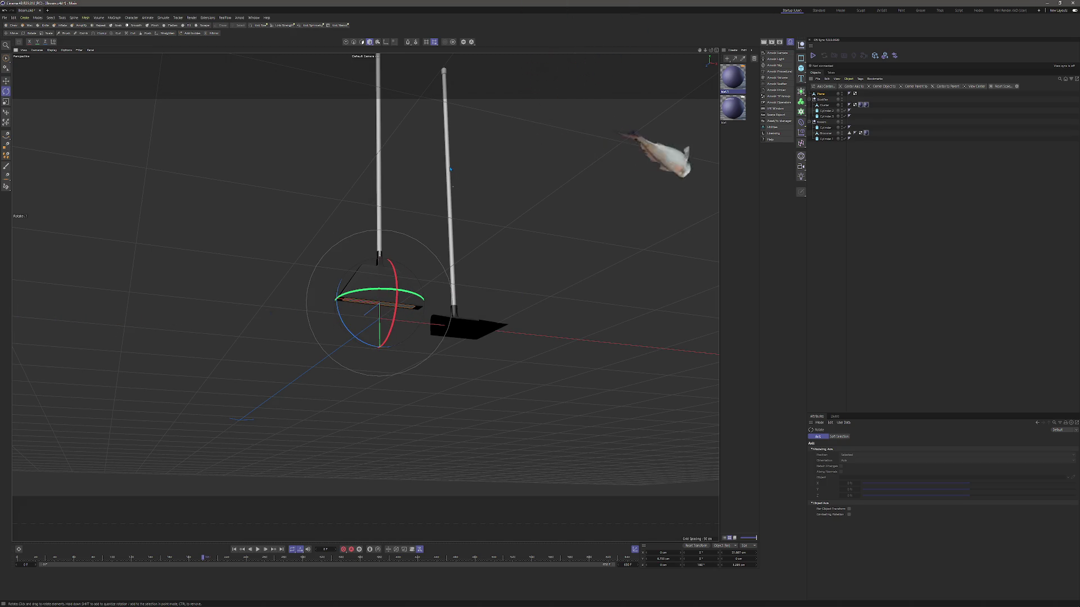
- Add hair to the plane in Points mode with a 13 cm guide length
key(Return)
click(163, 18)
mouse_move(174, 55)
click(203, 66)
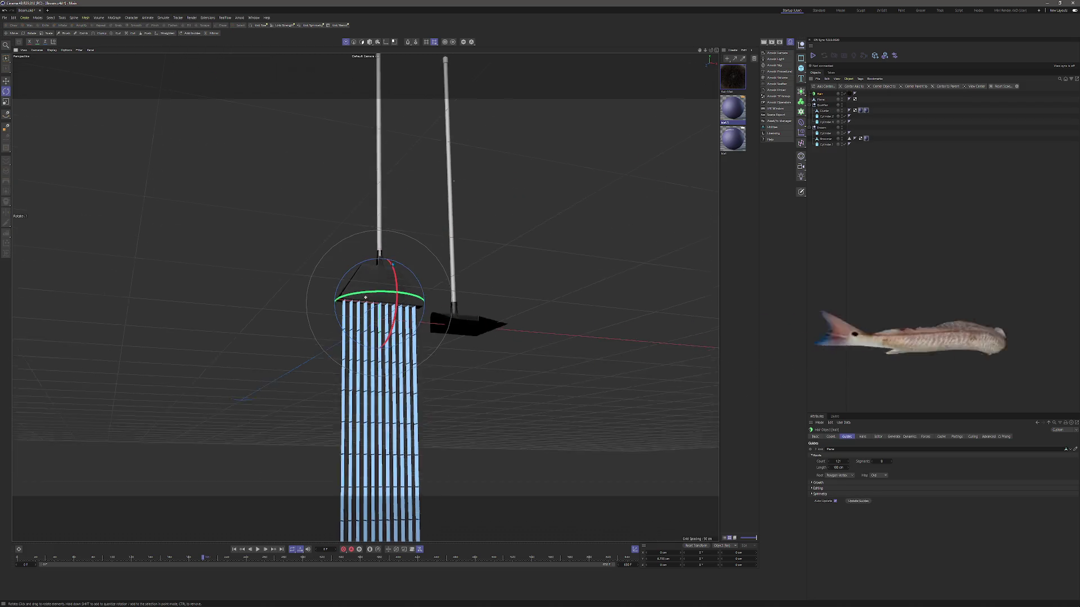
drag(838, 467, 812, 467)
- Set the hair roots to Polygon Area, regrow, and raise the guide count to 2273
key(F4)
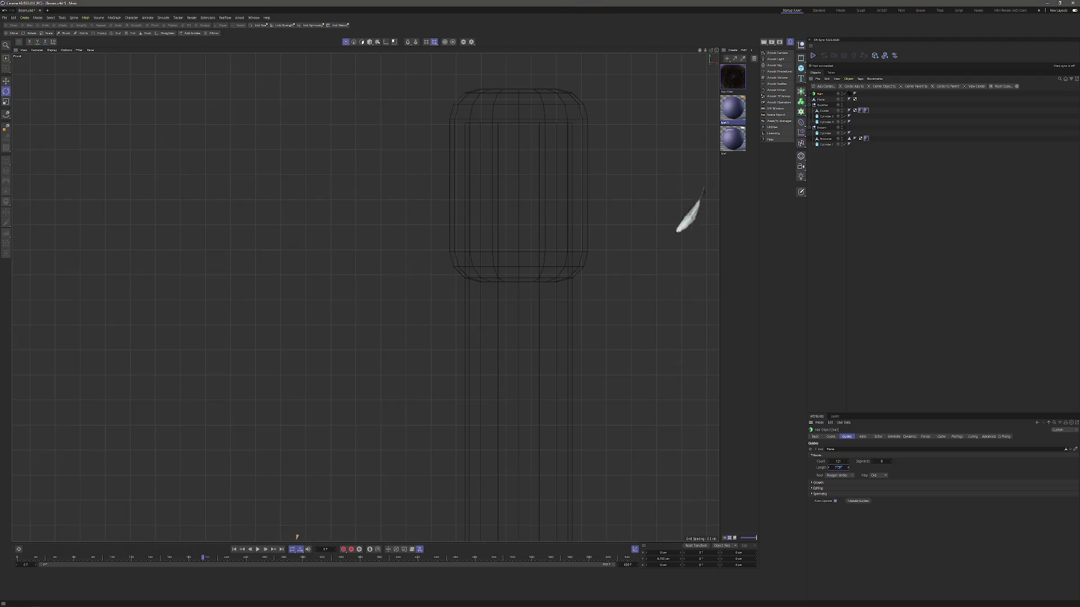
scroll(364, 296, down, 10)
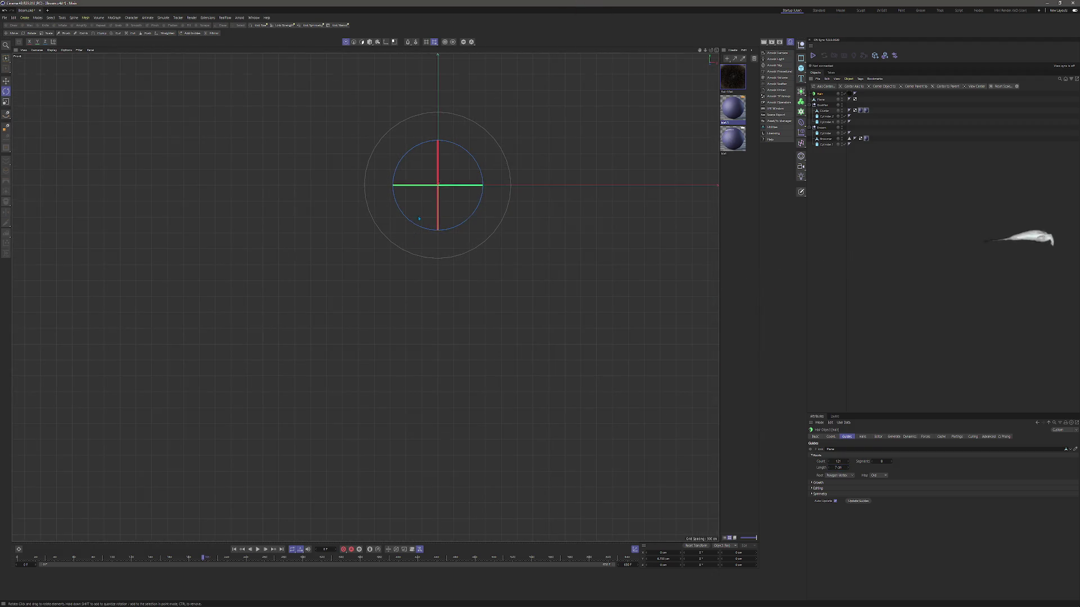
scroll(360, 216, up, 10)
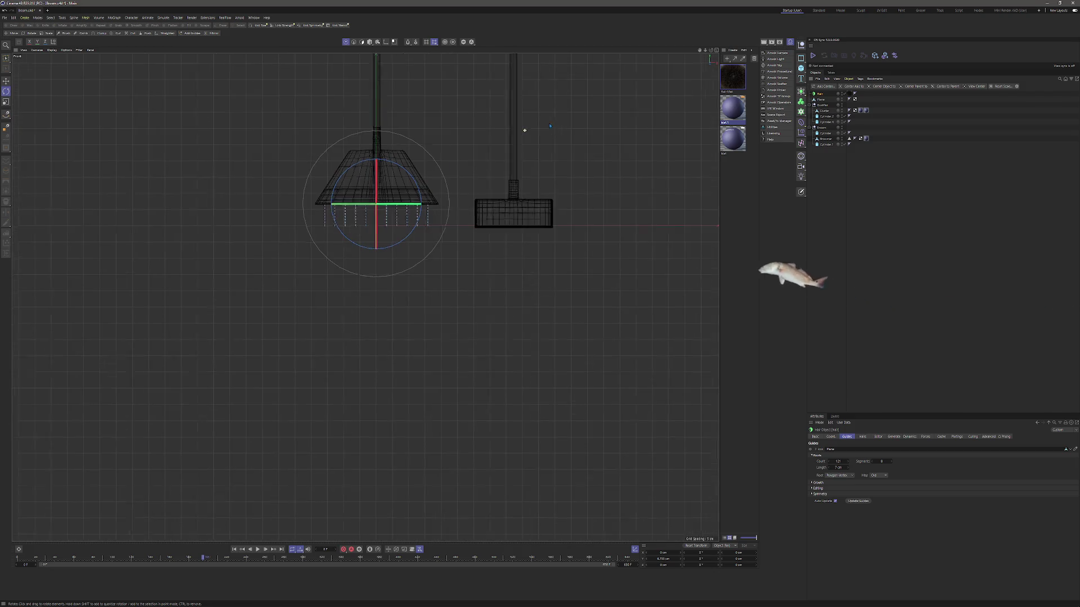
scroll(361, 216, up, 2)
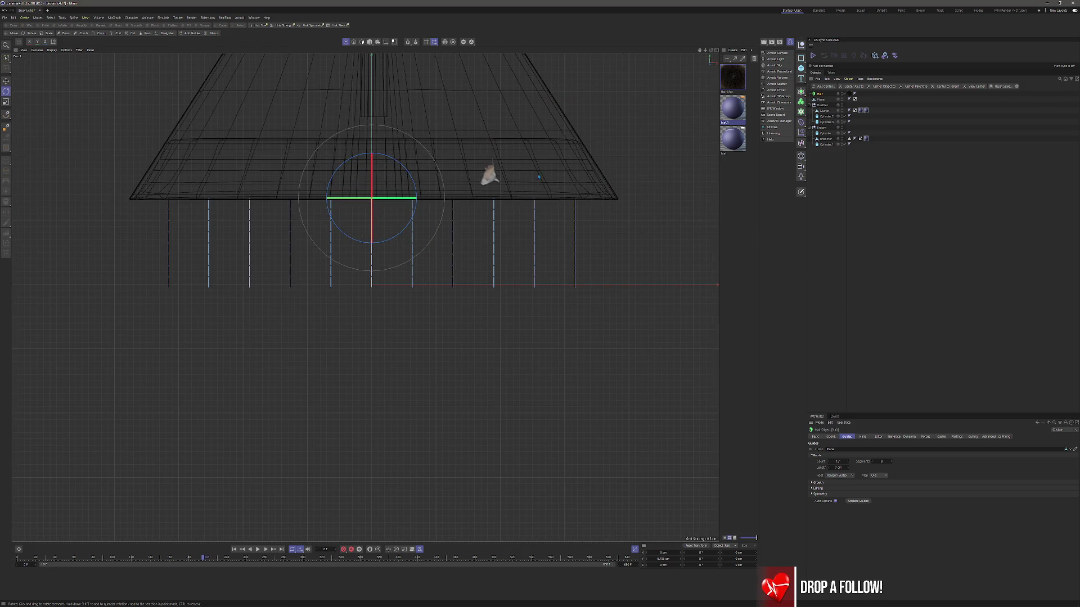
scroll(366, 297, down, 1)
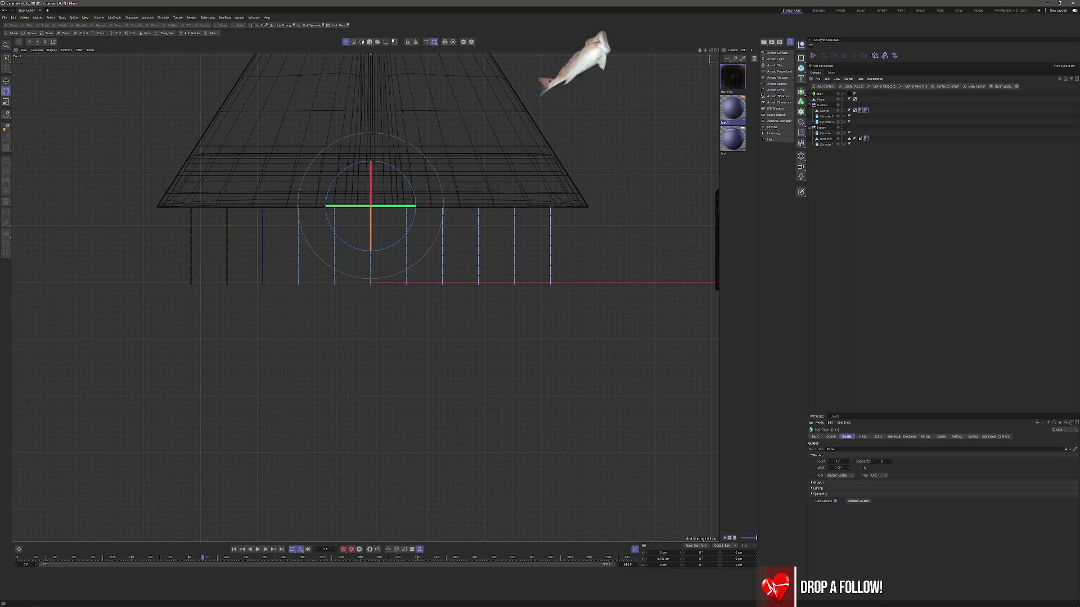
click(844, 488)
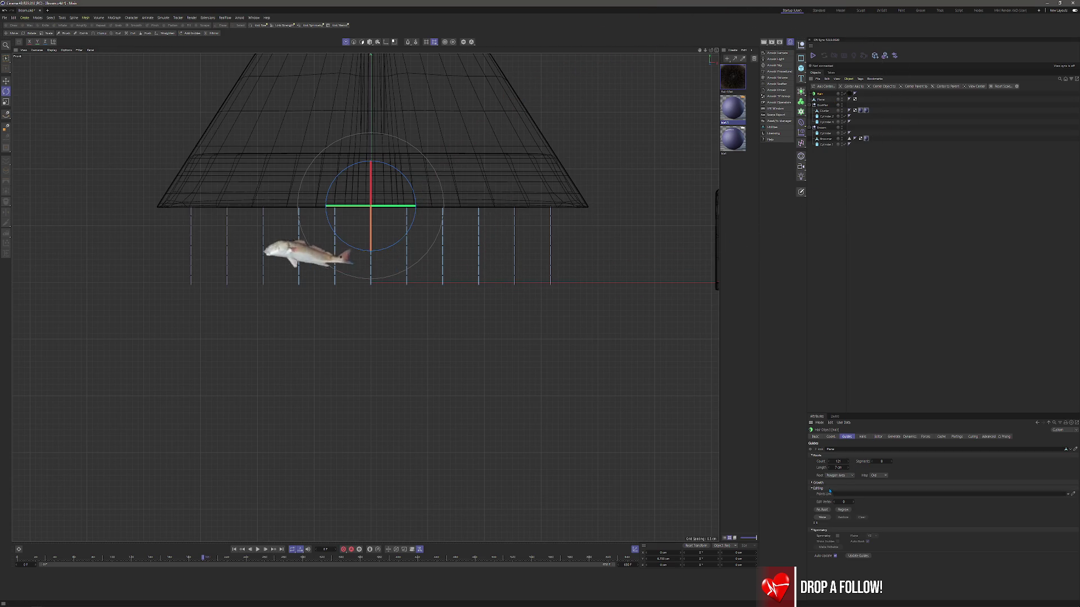
click(842, 510)
drag(847, 461, 760, 456)
- Return to object mode and select the hair object in the front view
key(F1)
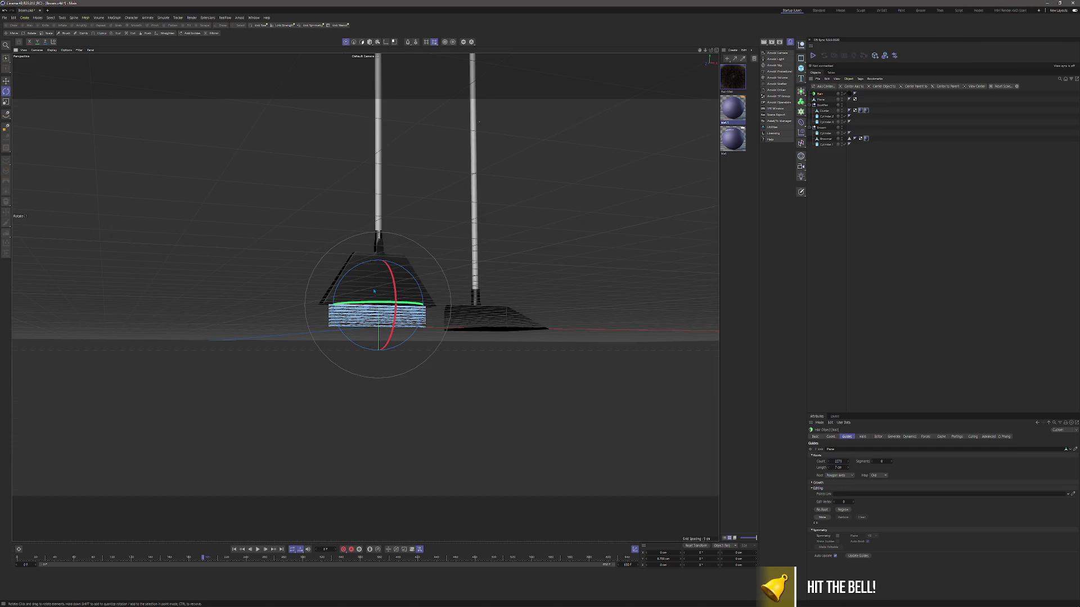
key(F4)
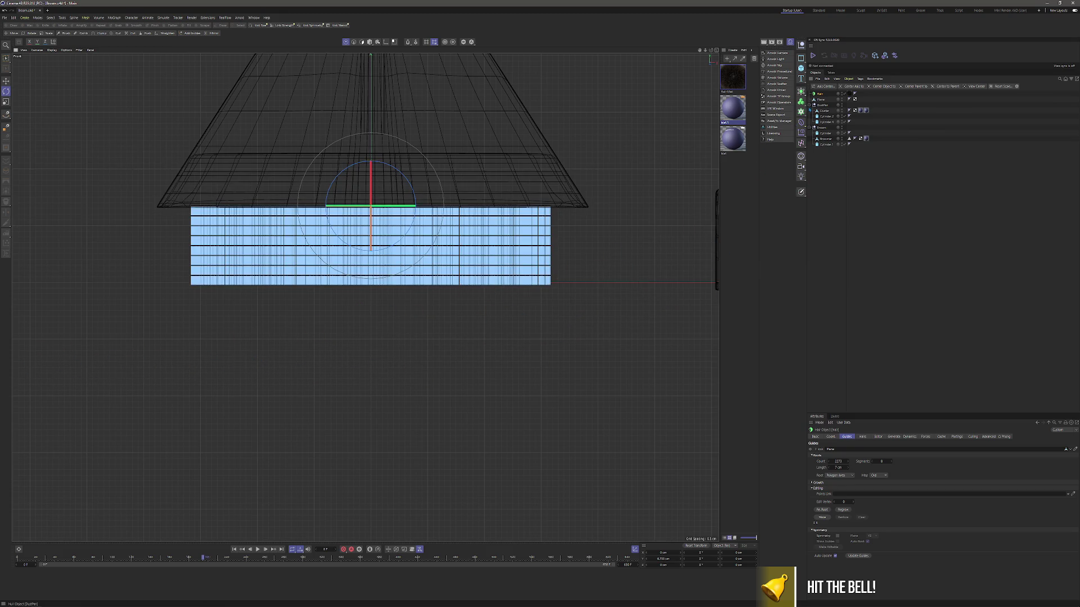
click(549, 204)
key(t)
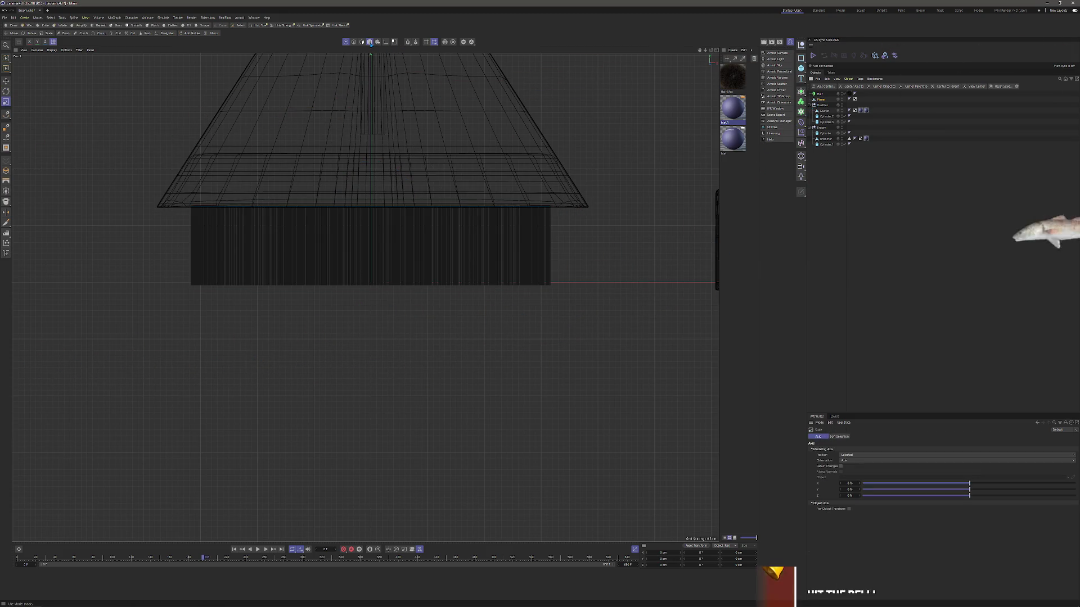
click(369, 42)
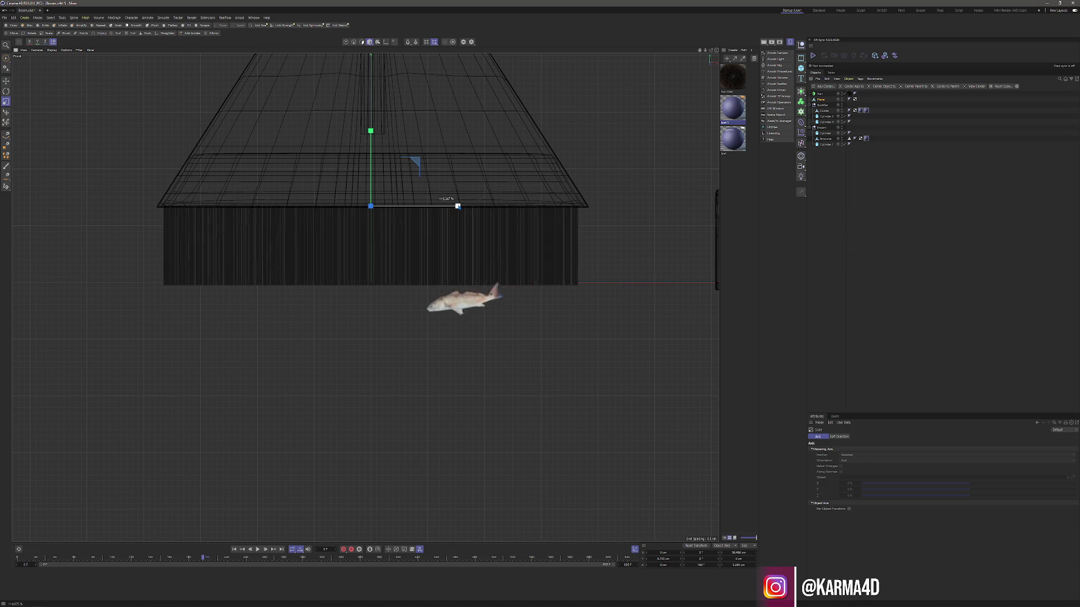
key(F1)
click(819, 93)
key(F4)
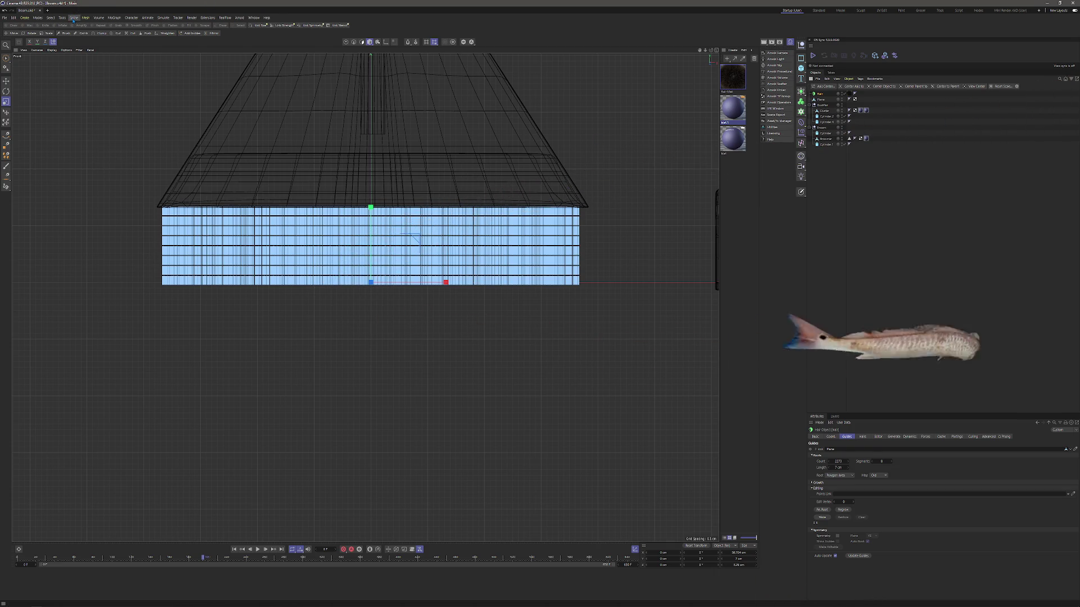
- Activate the Hair Brush tool from the Simulate hair tools
click(114, 17)
click(127, 17)
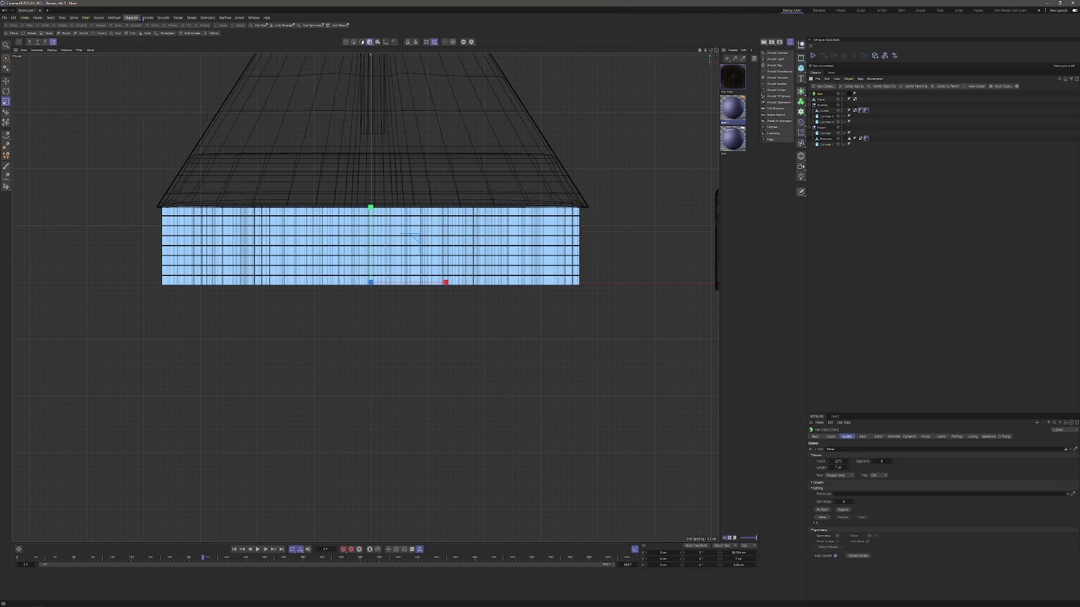
click(163, 18)
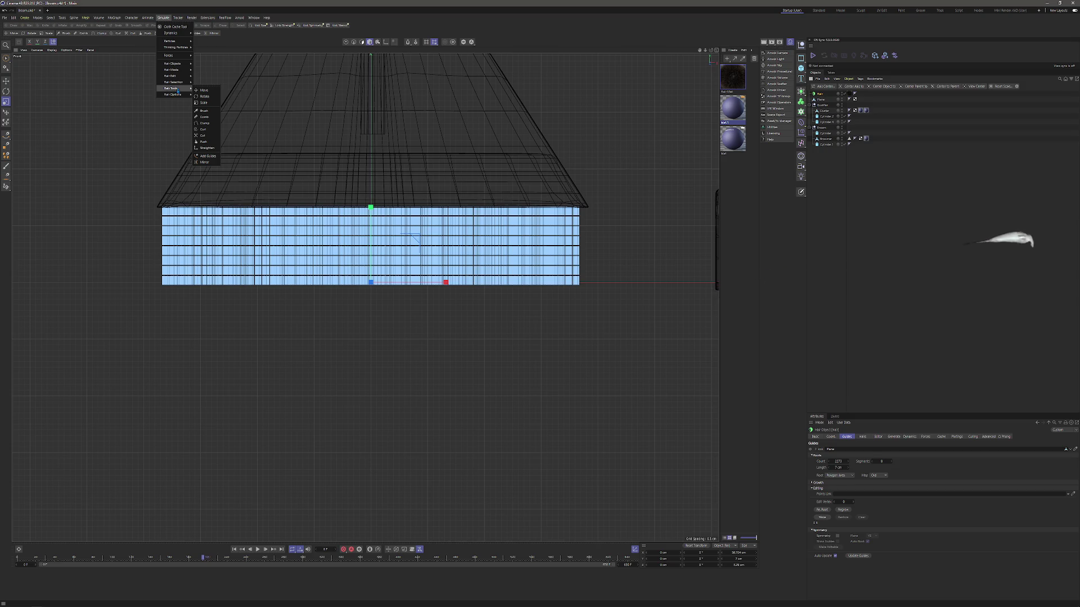
mouse_move(183, 73)
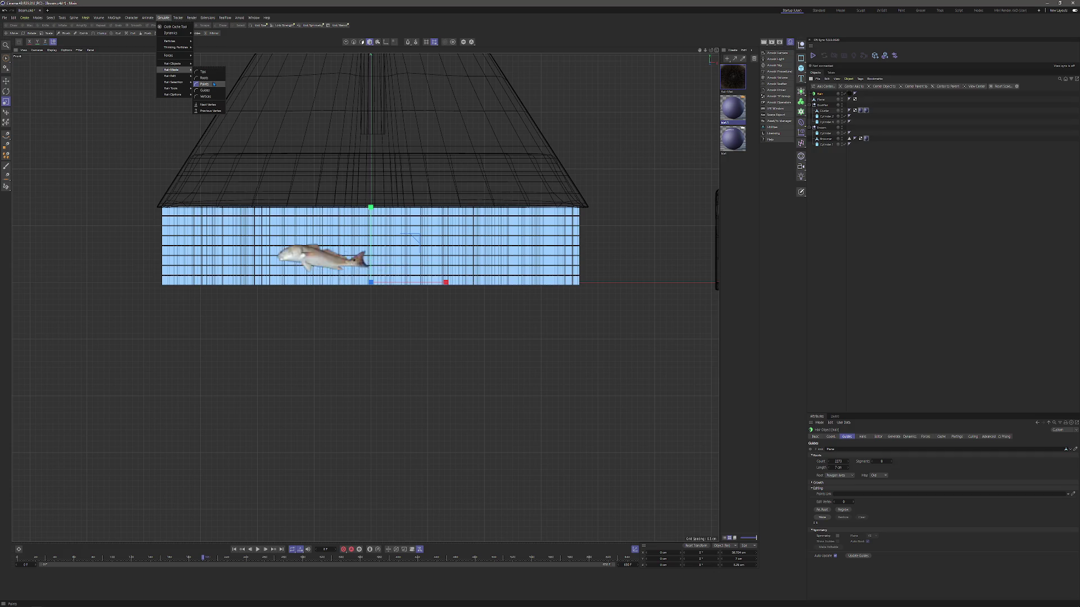
mouse_move(179, 64)
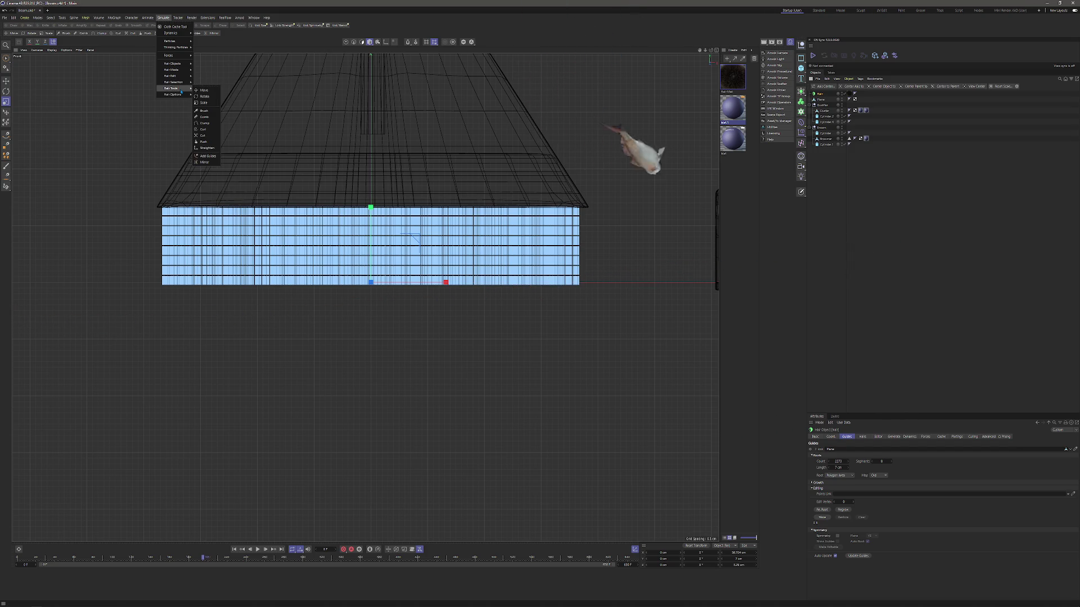
click(204, 110)
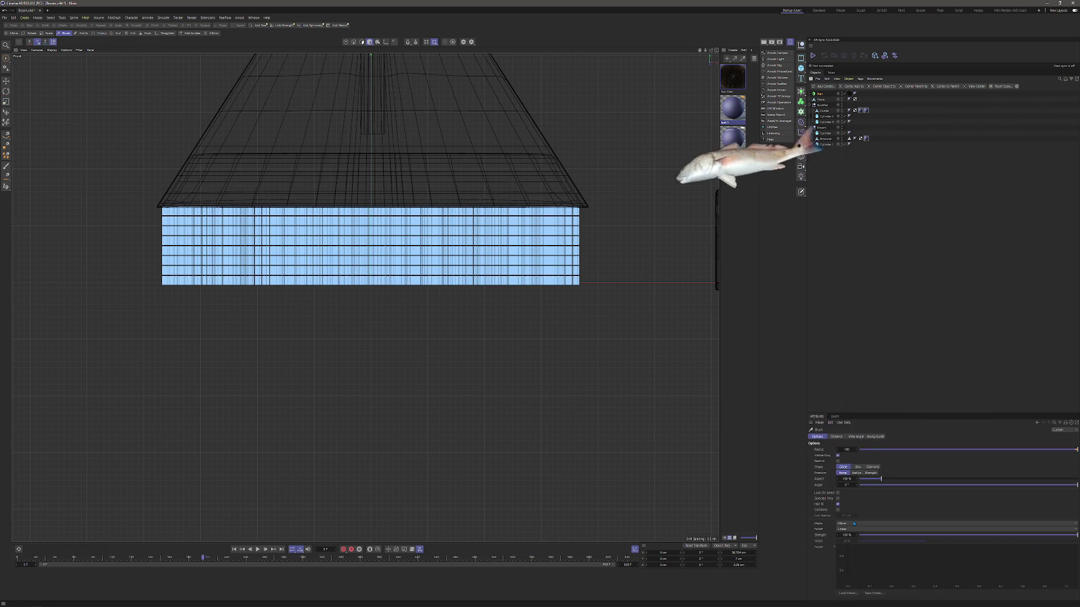
- Set the Hair Brush to Kink mode and kink the bristles across the whole band
click(853, 524)
click(844, 547)
drag(531, 247, 478, 256)
key(ctrl+z)
drag(555, 234, 217, 277)
key(ctrl+z)
drag(533, 235, 72, 251)
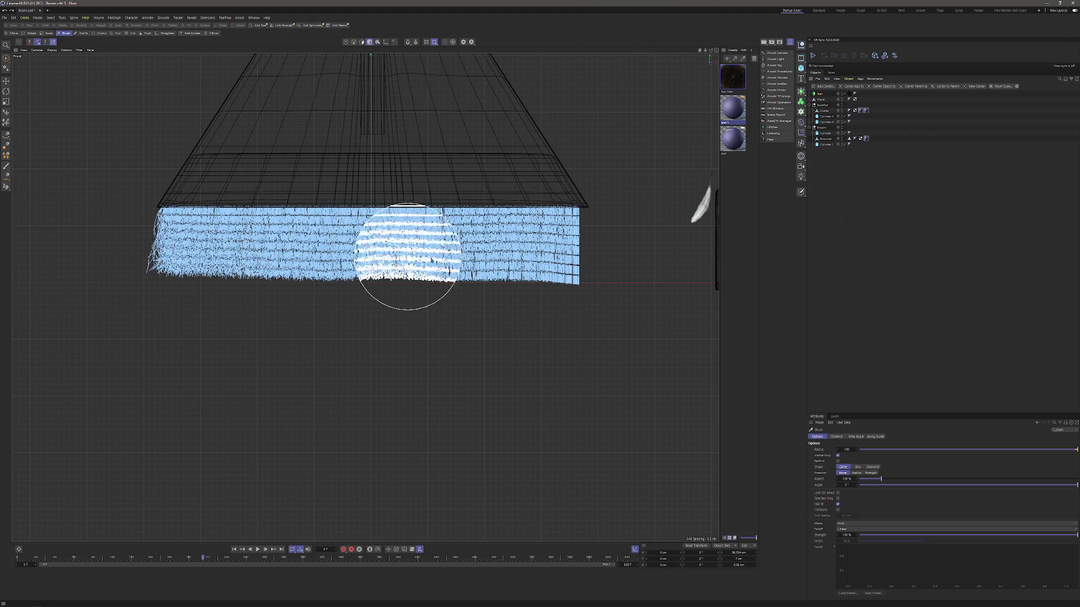
mouse_move(271, 236)
mouse_down()
mouse_move(186, 231)
mouse_move(661, 260)
mouse_up()
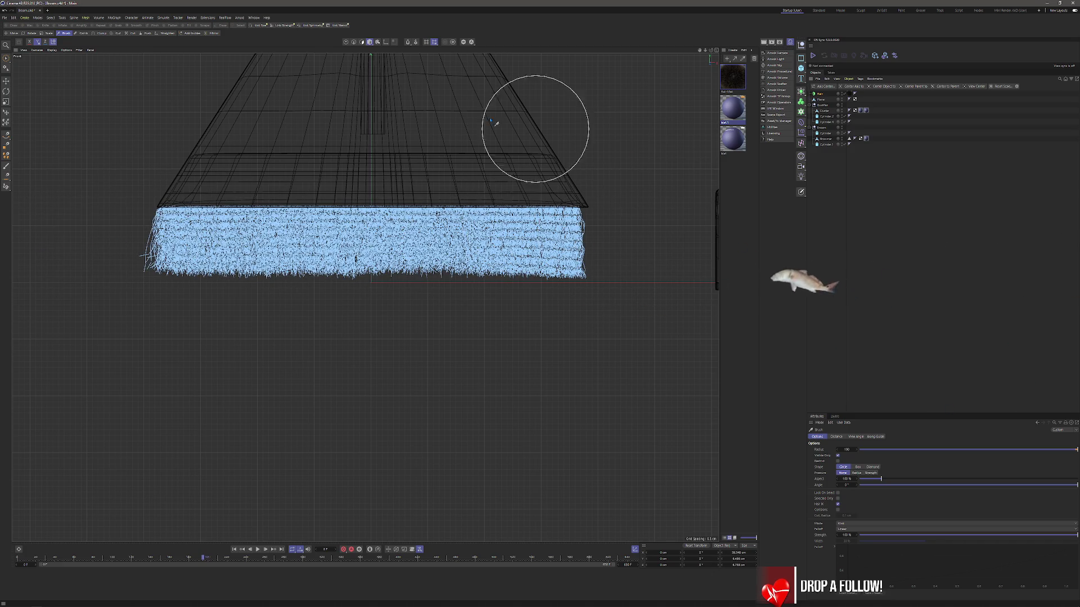
- Switch the brush to Move mode and push the right-end bristles outward into a slant
click(956, 523)
click(899, 529)
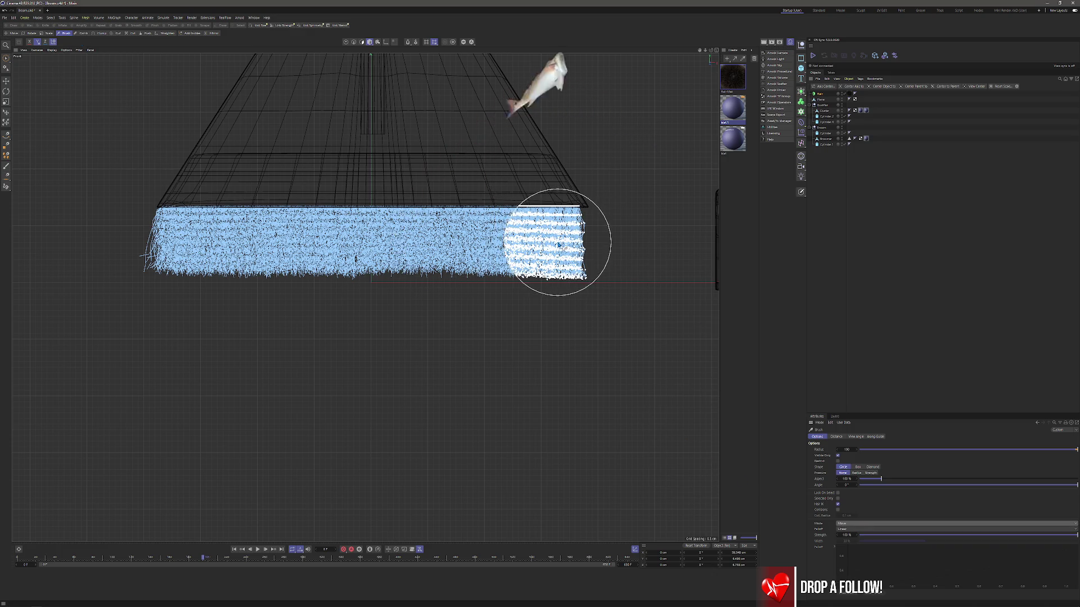
drag(535, 253, 622, 294)
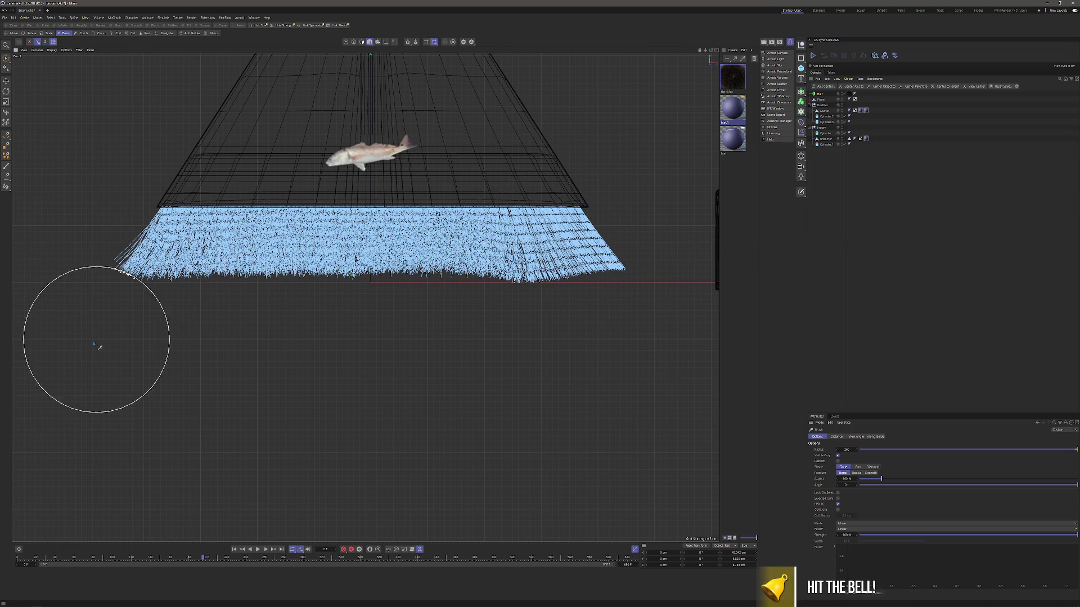
key(F1)
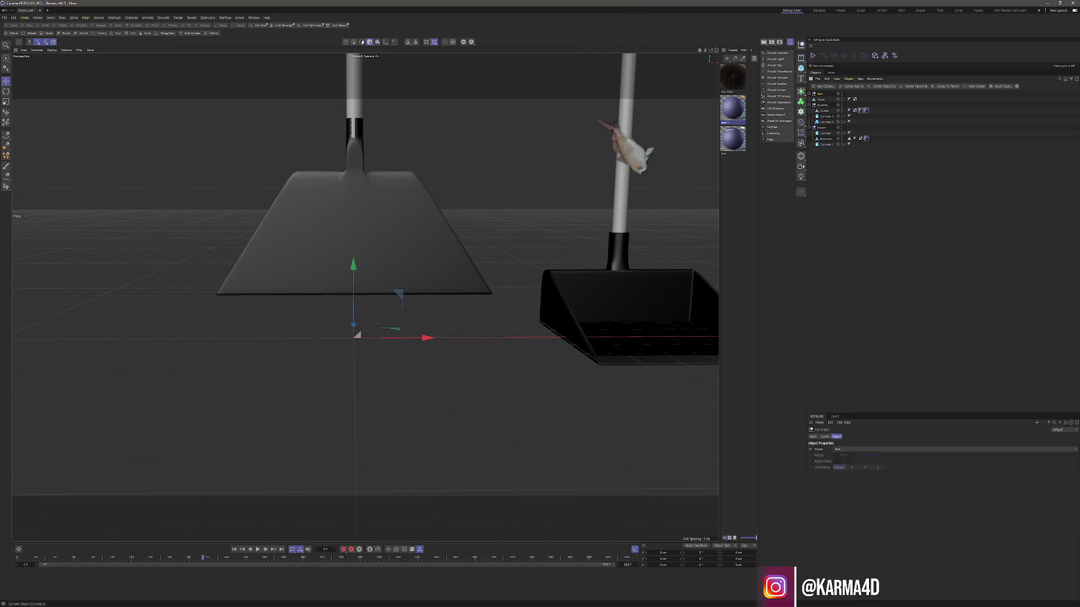
- Set the hair's render type to splines in the generation settings
click(893, 436)
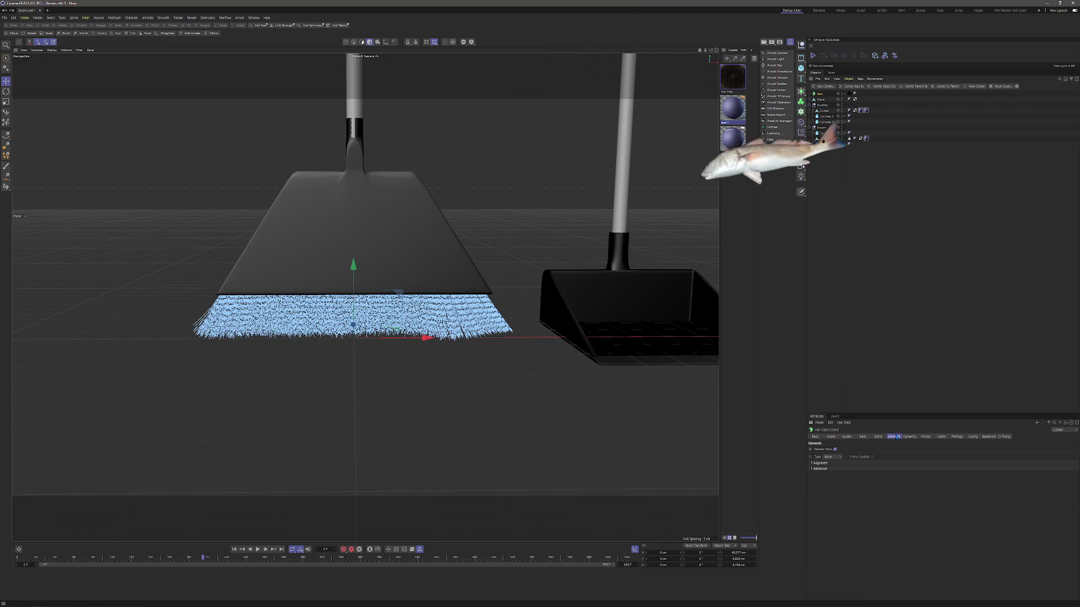
click(830, 456)
click(831, 469)
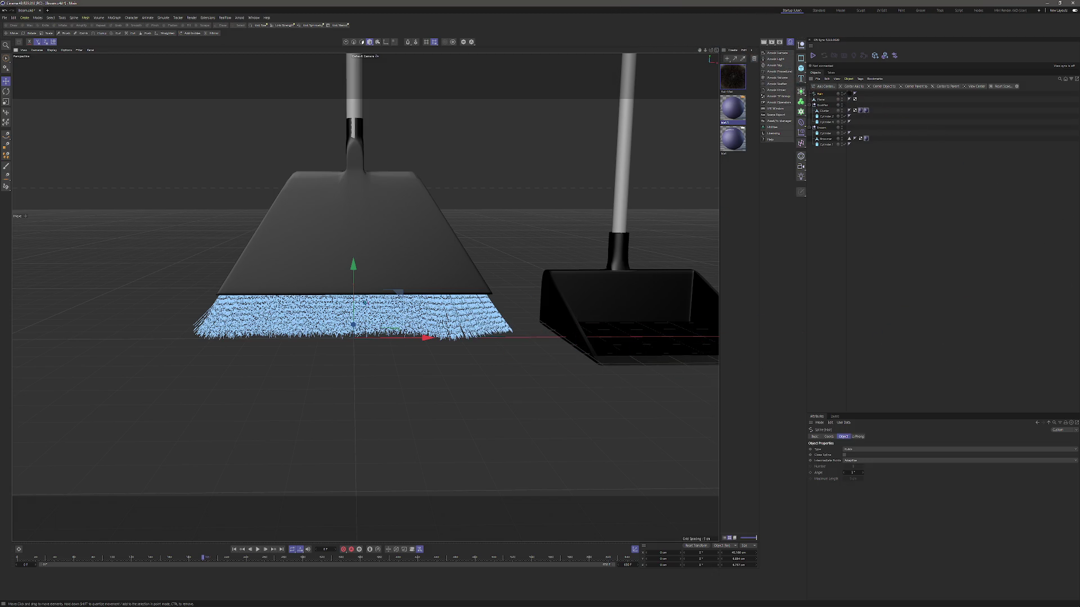
- On the Hair object, set the hair count to 25000 and the guide count to about 400
click(881, 244)
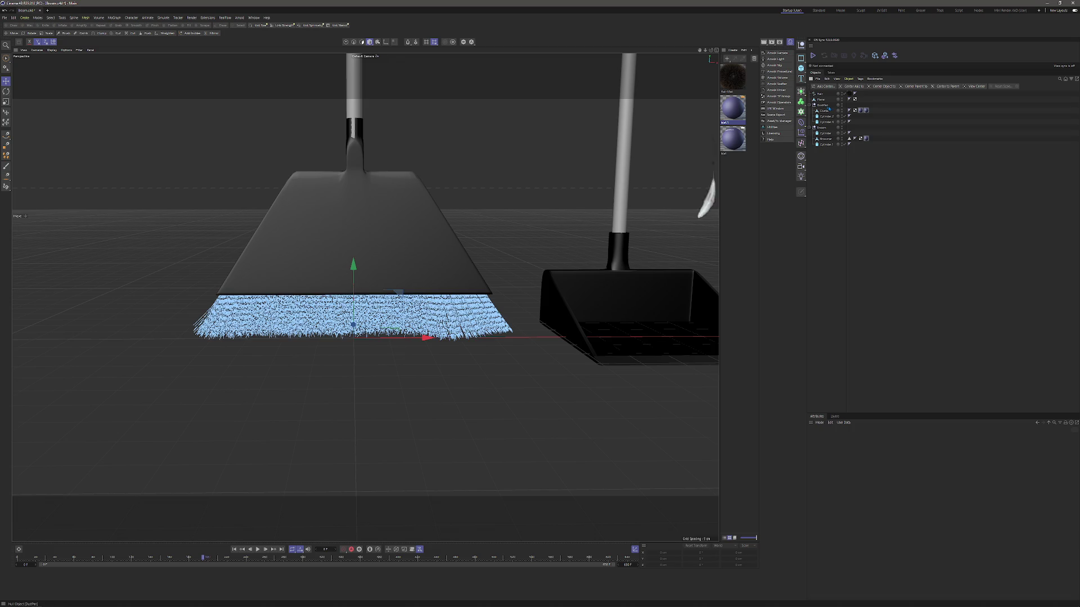
click(820, 94)
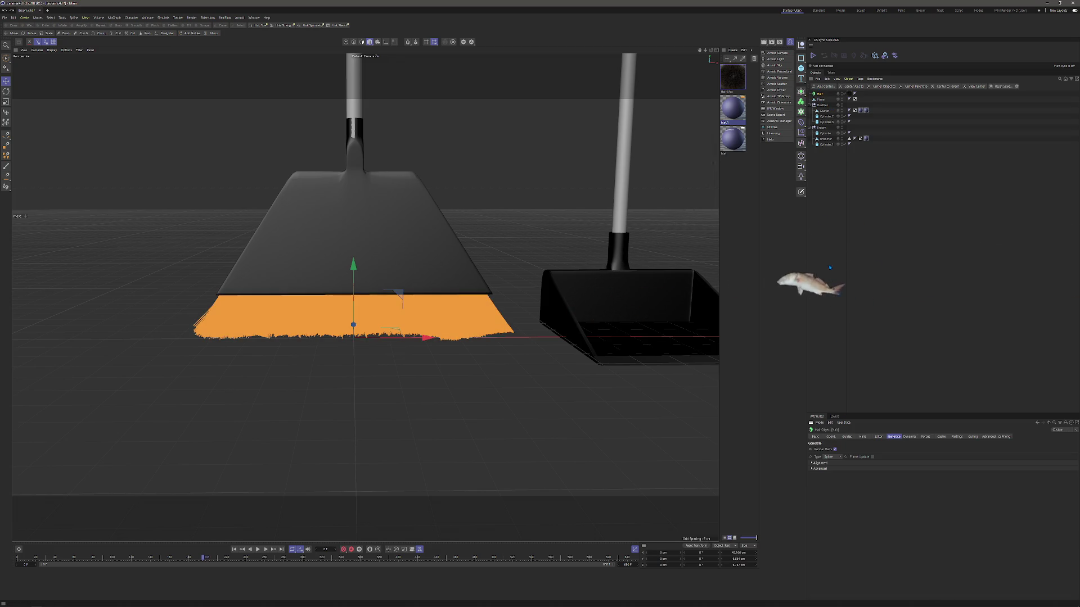
click(853, 436)
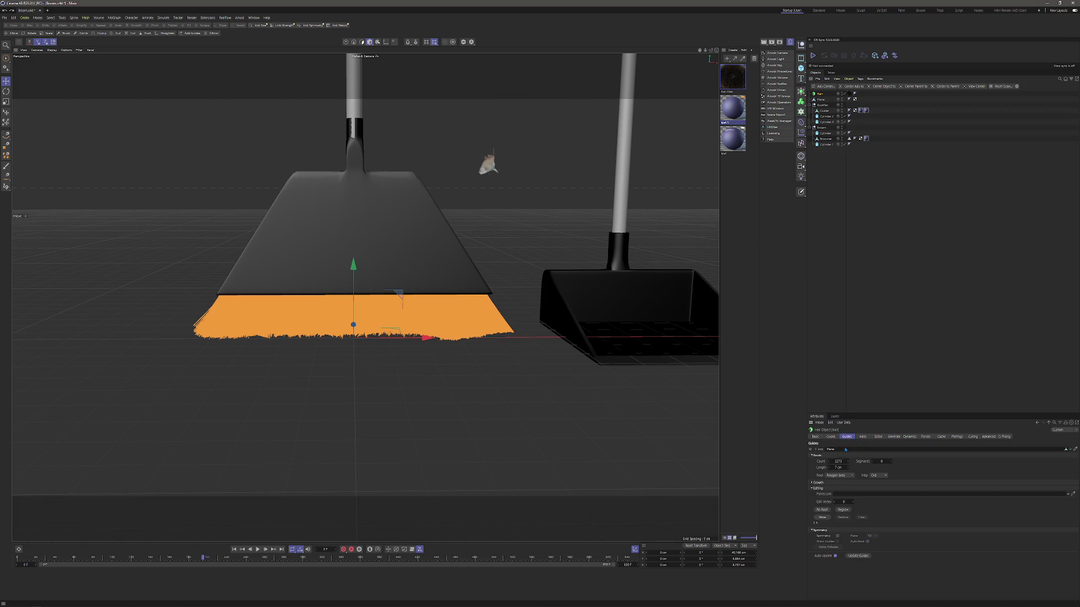
click(862, 437)
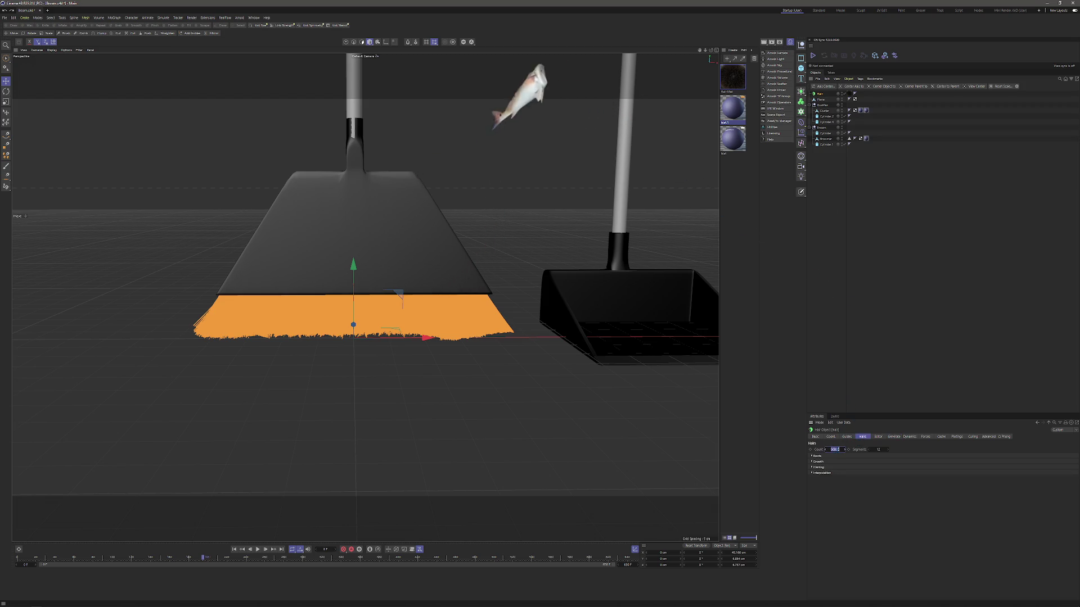
text(00)
key(Return)
click(847, 437)
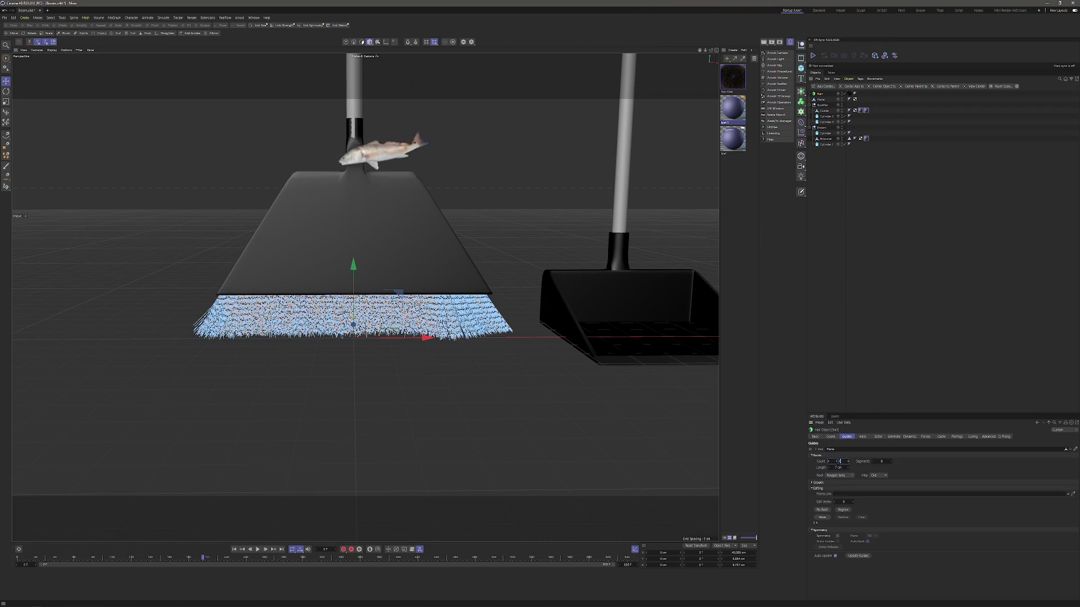
text(00)
key(Return)
- Deselect and reselect the Hair object to preview the denser bristles
click(904, 247)
scroll(414, 309, up, 5)
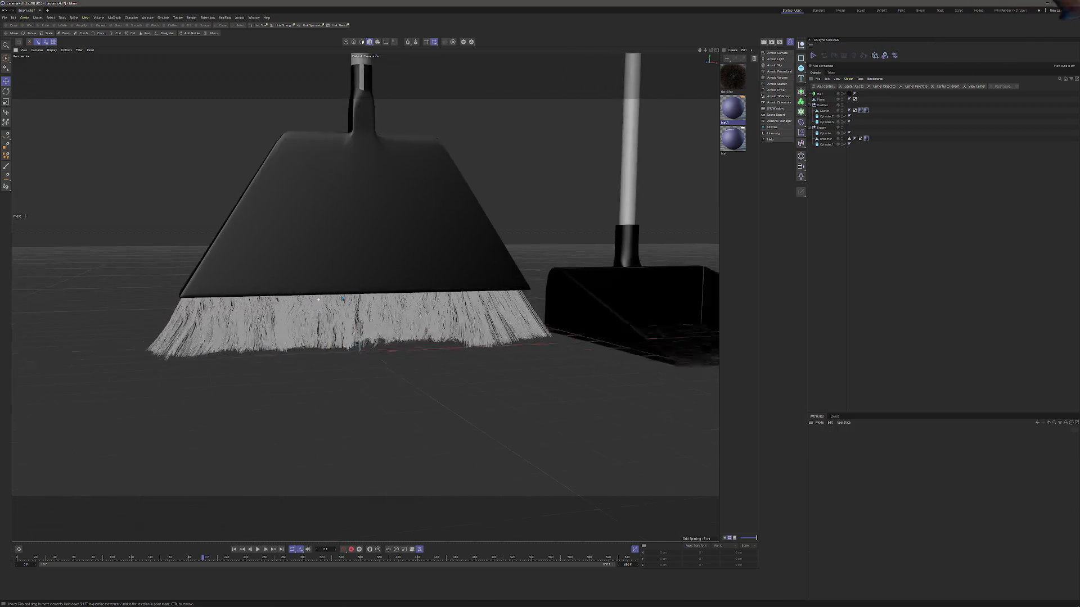
click(414, 310)
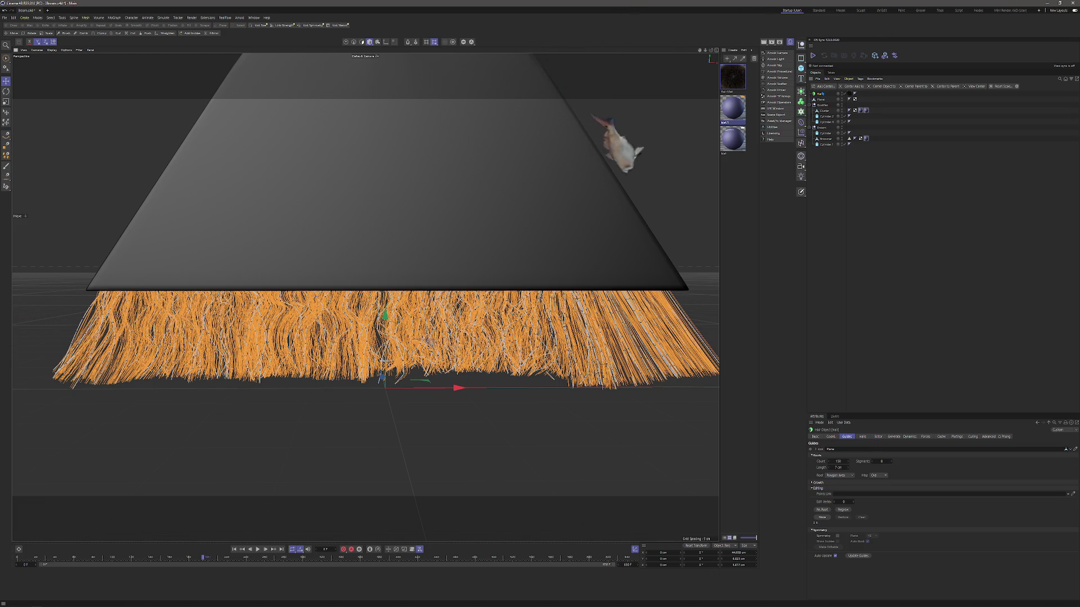
click(820, 99)
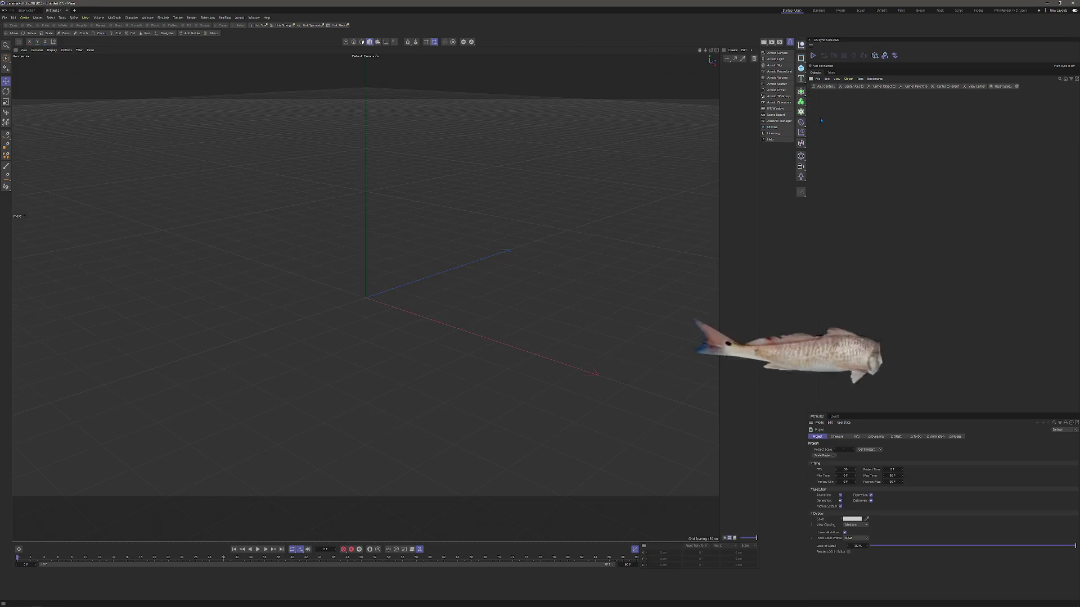
- Bring the bristles into view and check the File menu for export options
key(h)
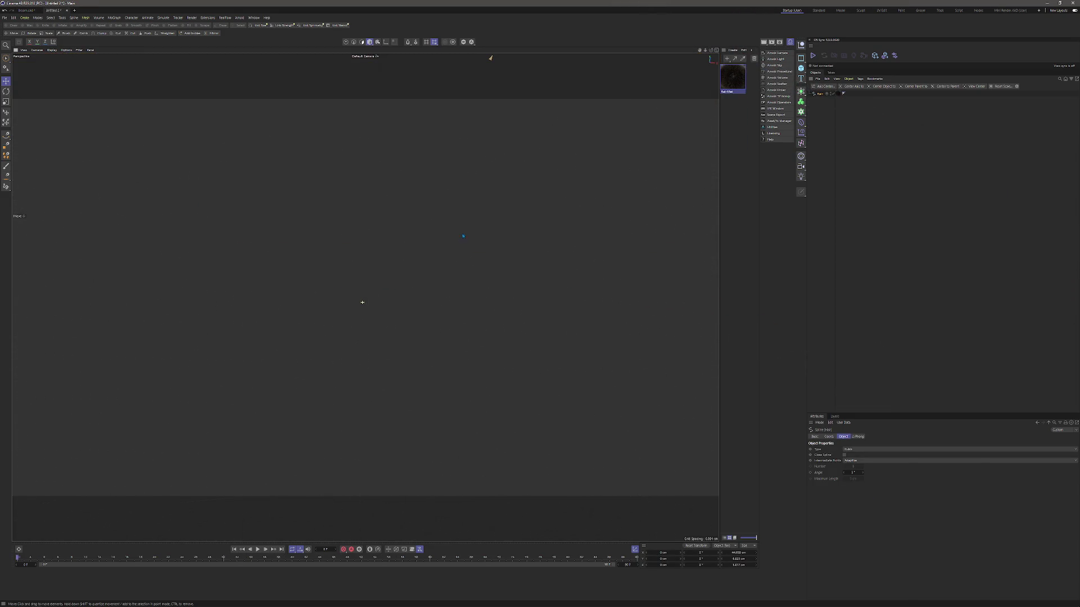
drag(460, 235, 366, 298)
alt+drag(393, 242, 447, 194)
key(t)
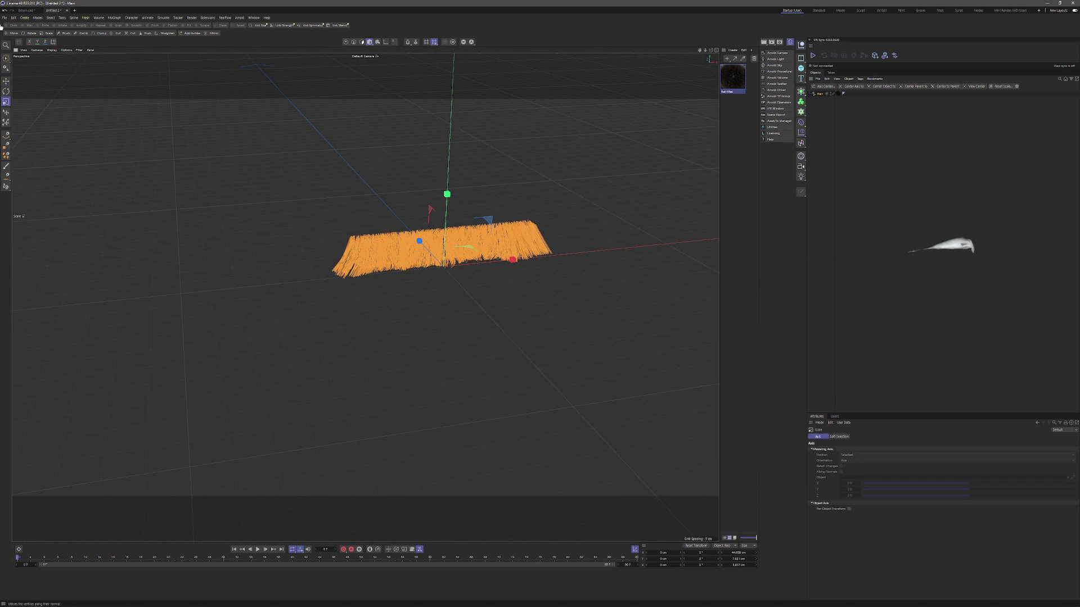
click(5, 17)
mouse_move(39, 137)
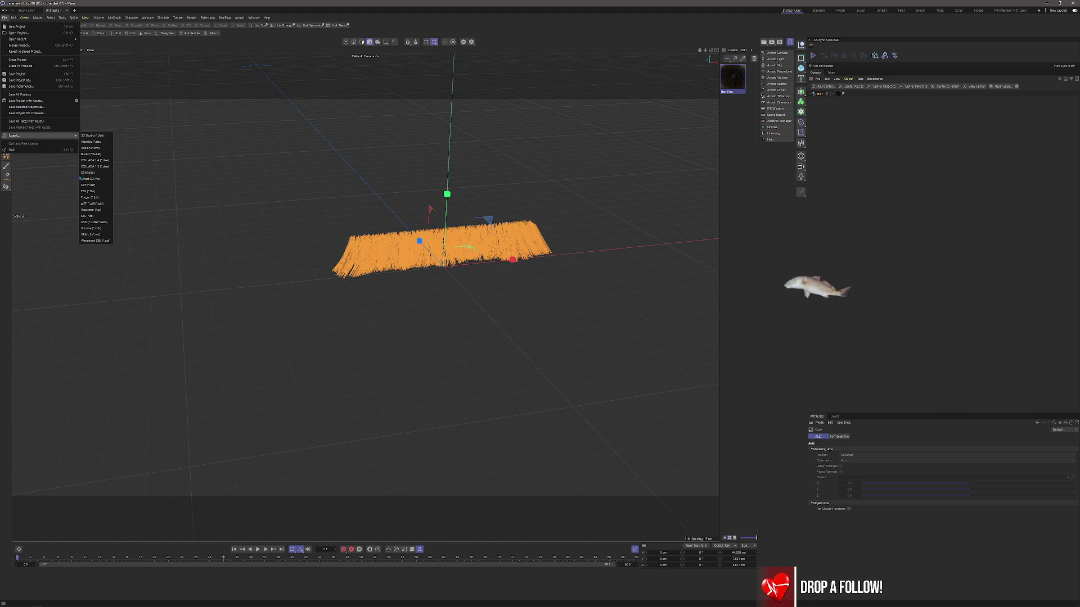
- Bake the Hair object out as Alembic, saving it into the project folder
click(820, 93)
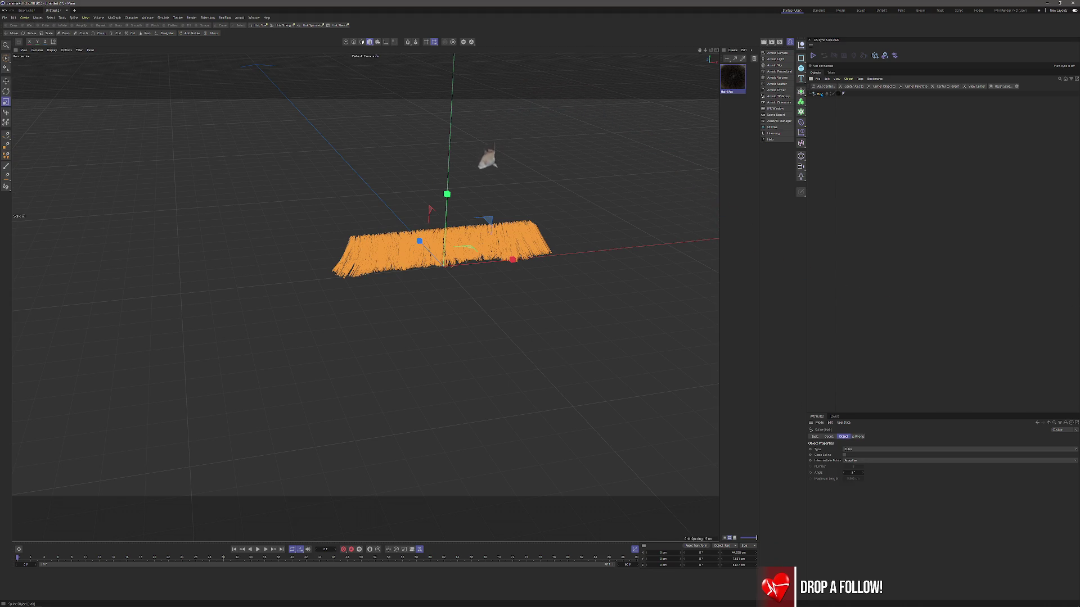
right_click(820, 93)
click(839, 289)
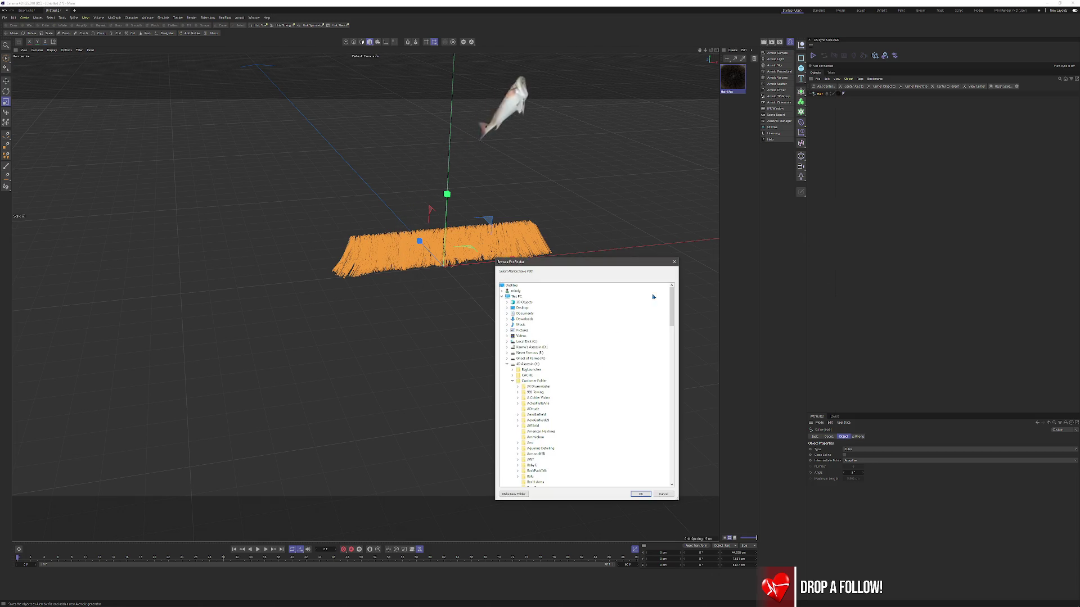
scroll(575, 422, down, 8)
double_click(542, 375)
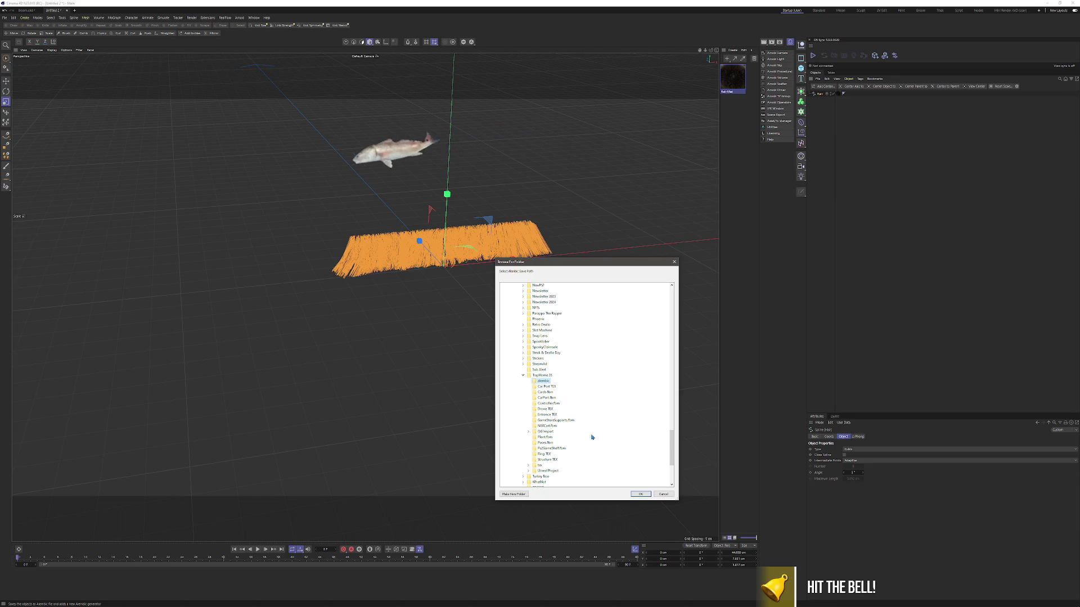
click(647, 496)
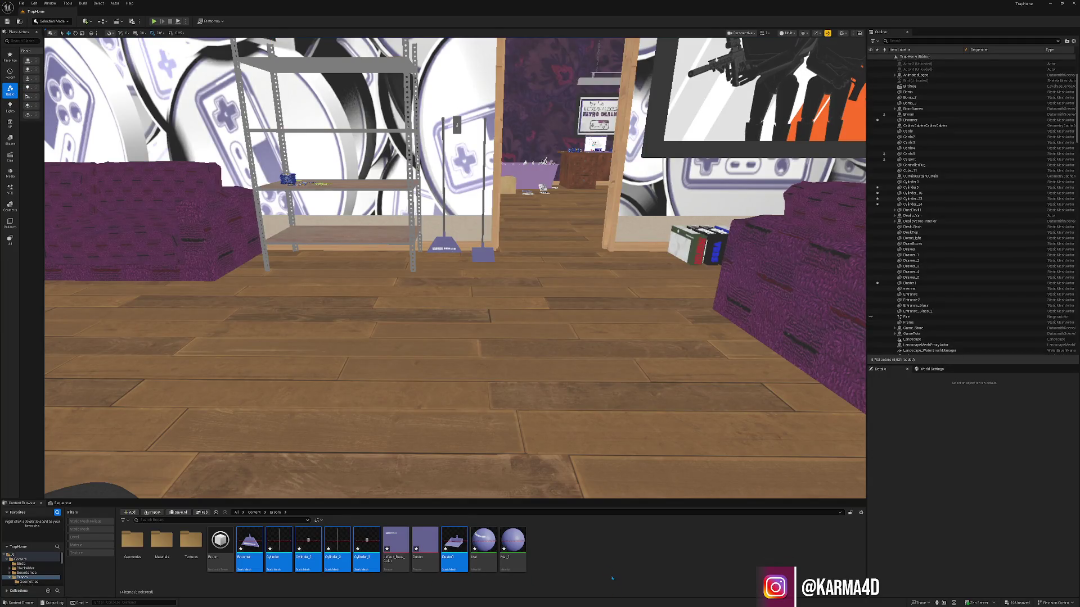
- Save all modified content, then import Hair.abc from the project folder as a groom
click(613, 582)
click(188, 513)
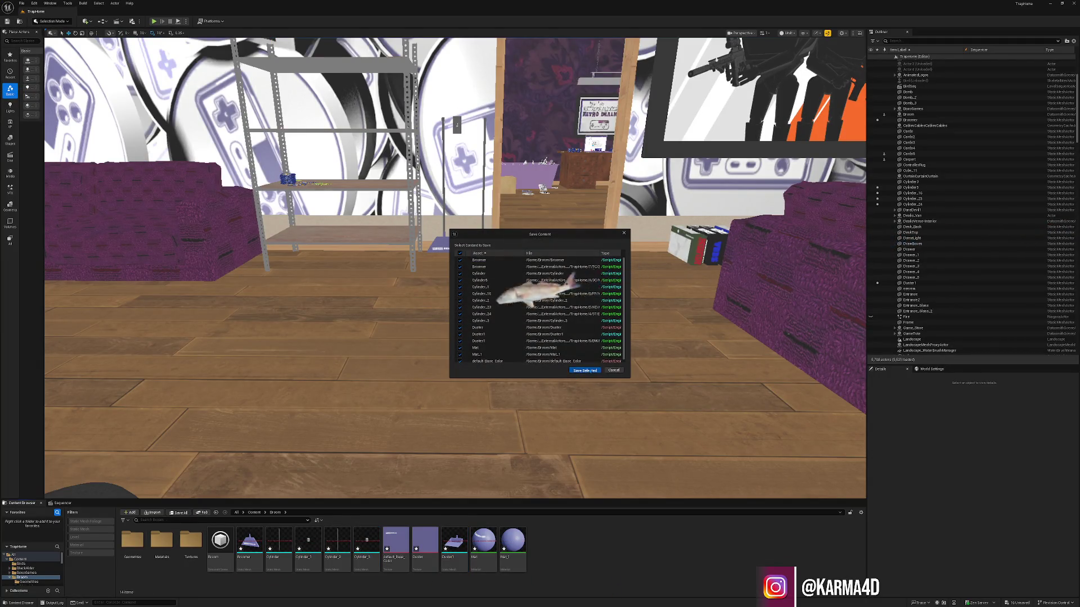
click(588, 370)
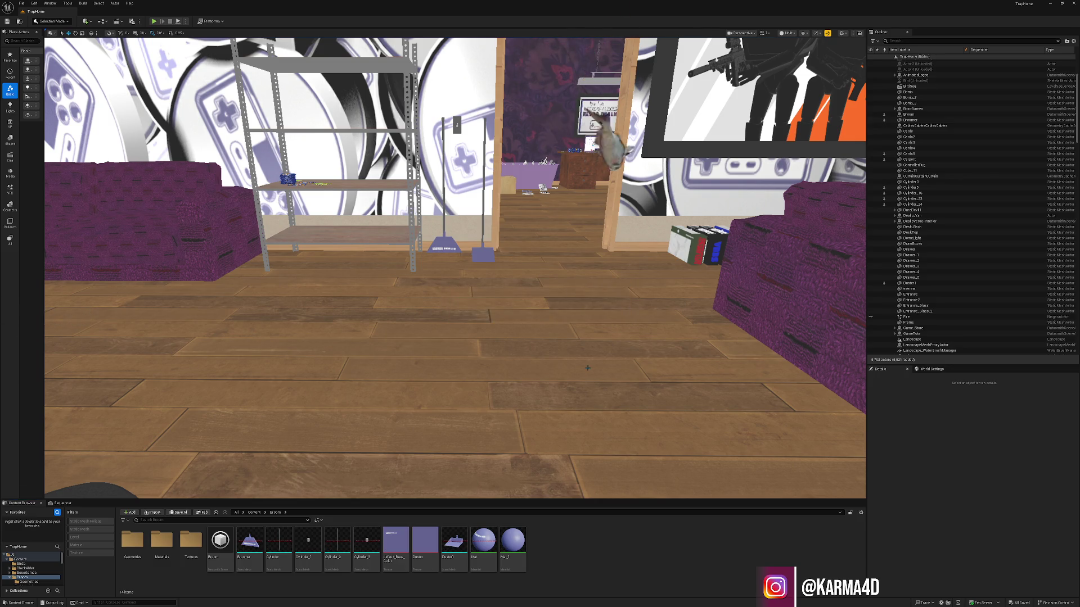
click(153, 512)
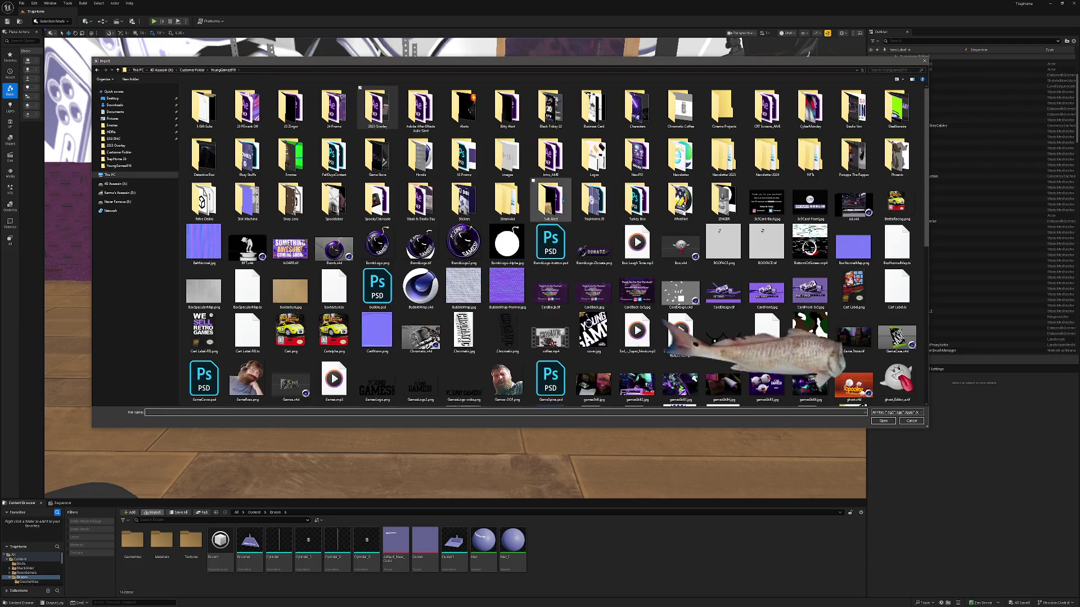
double_click(594, 200)
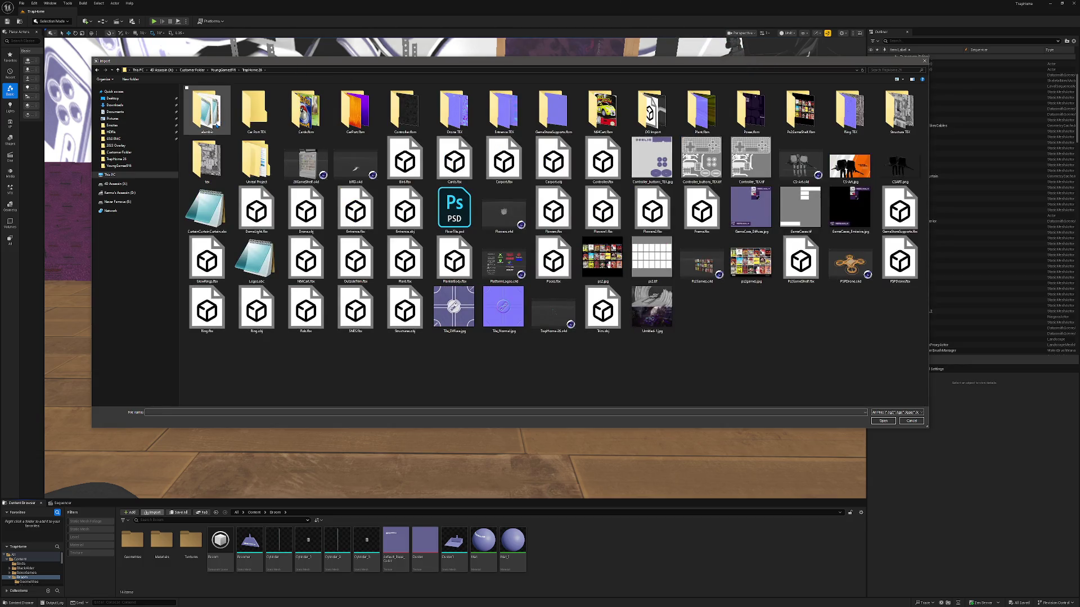
double_click(211, 104)
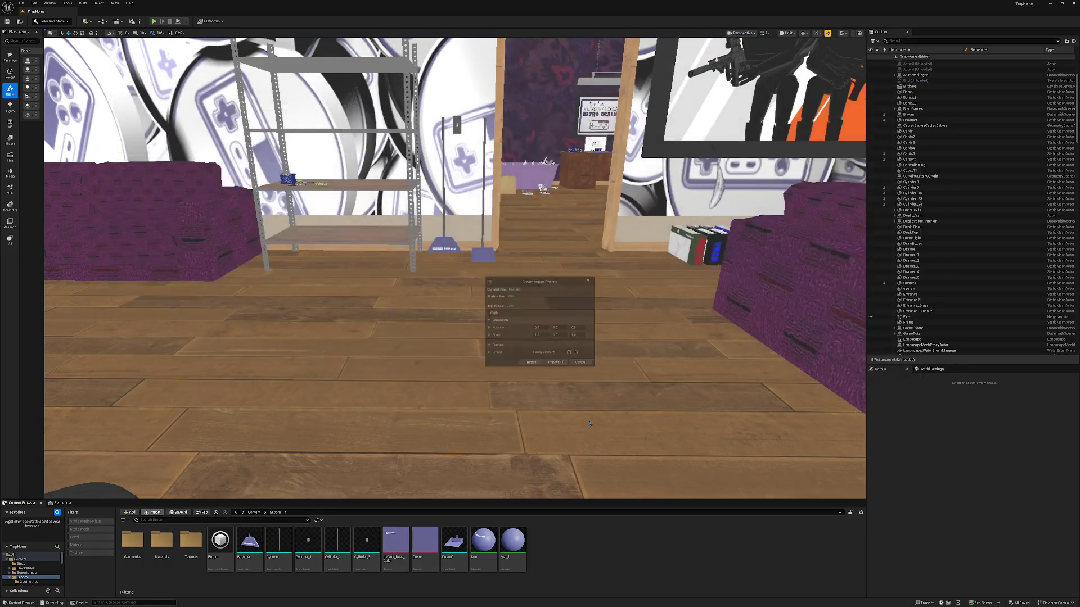
click(554, 364)
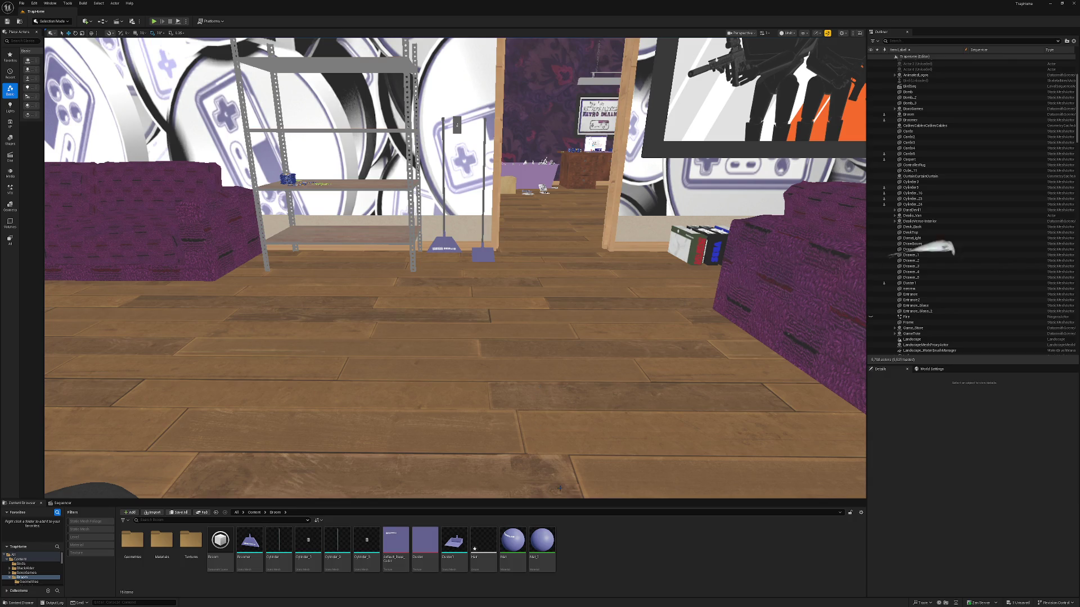
- Place the Hair groom near the broom and turn it 180 degrees
drag(508, 437, 447, 292)
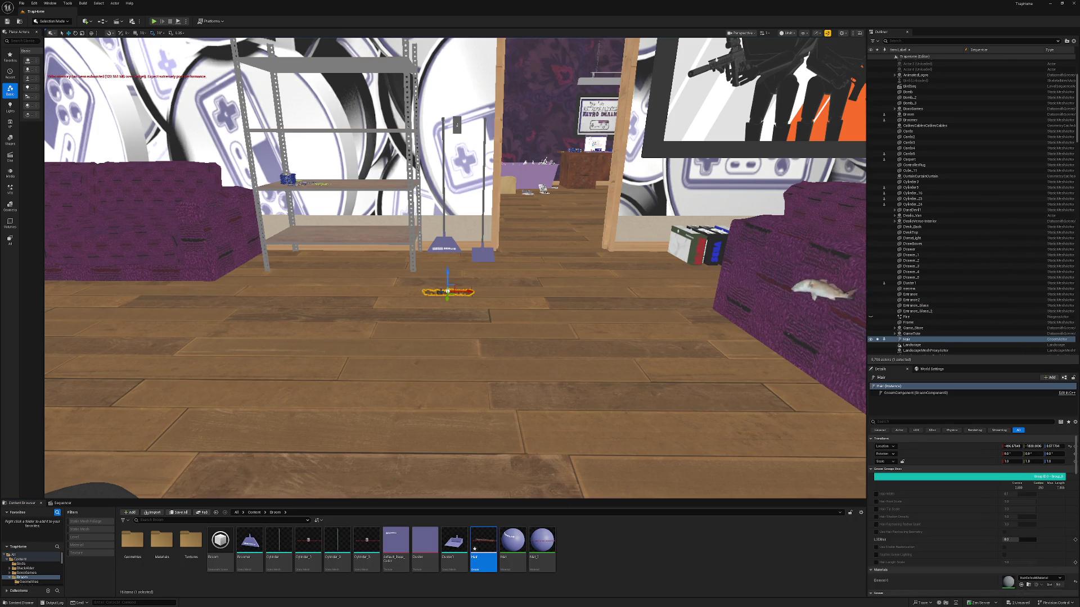
scroll(456, 299, up, 10)
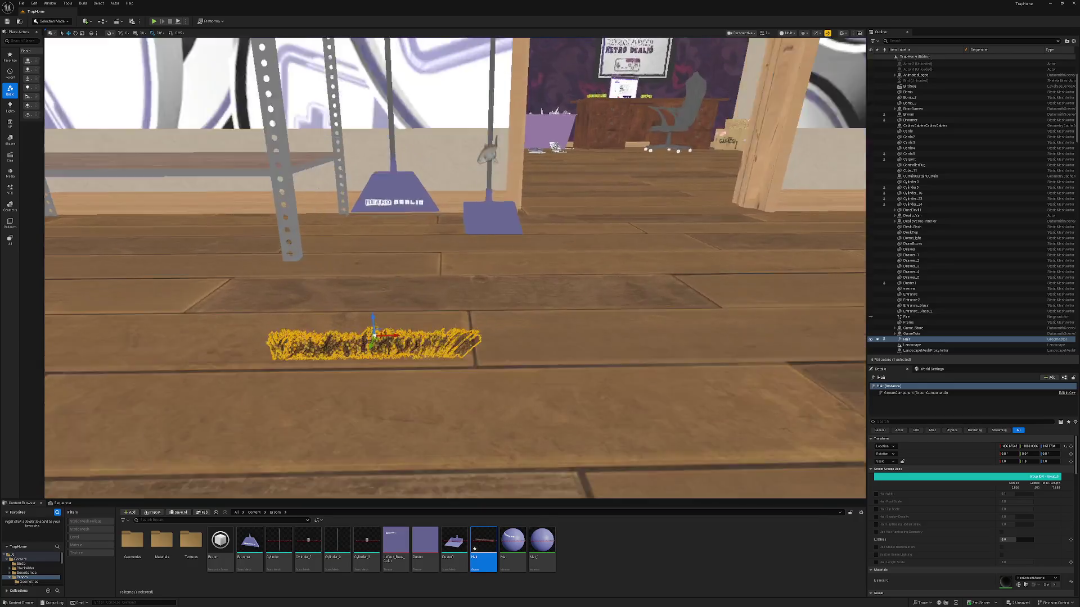
scroll(456, 298, down, 6)
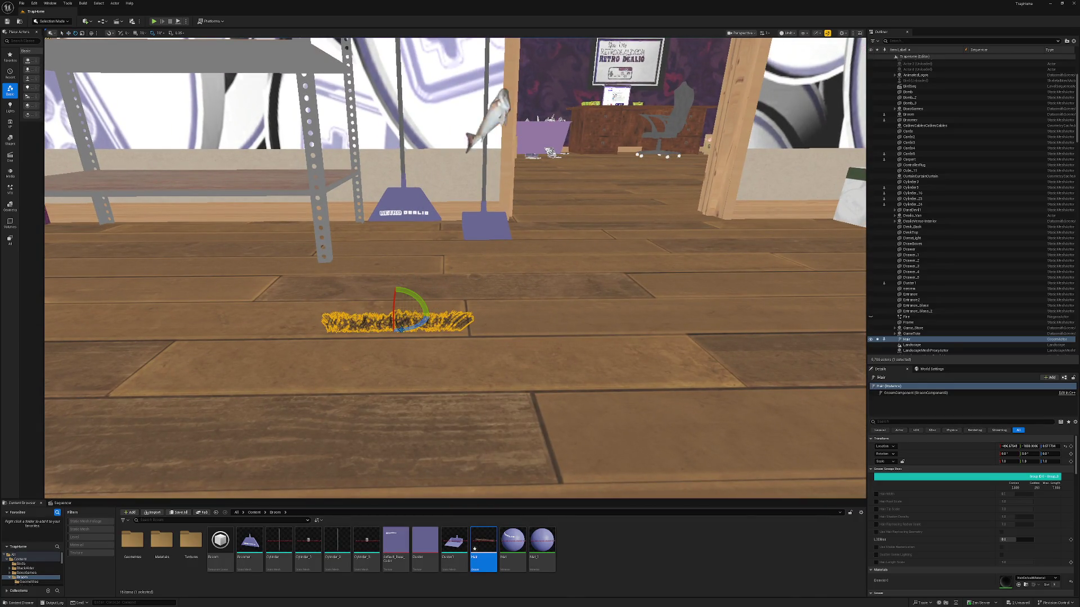
mouse_move(419, 324)
mouse_down()
mouse_move(393, 332)
mouse_move(397, 310)
mouse_up()
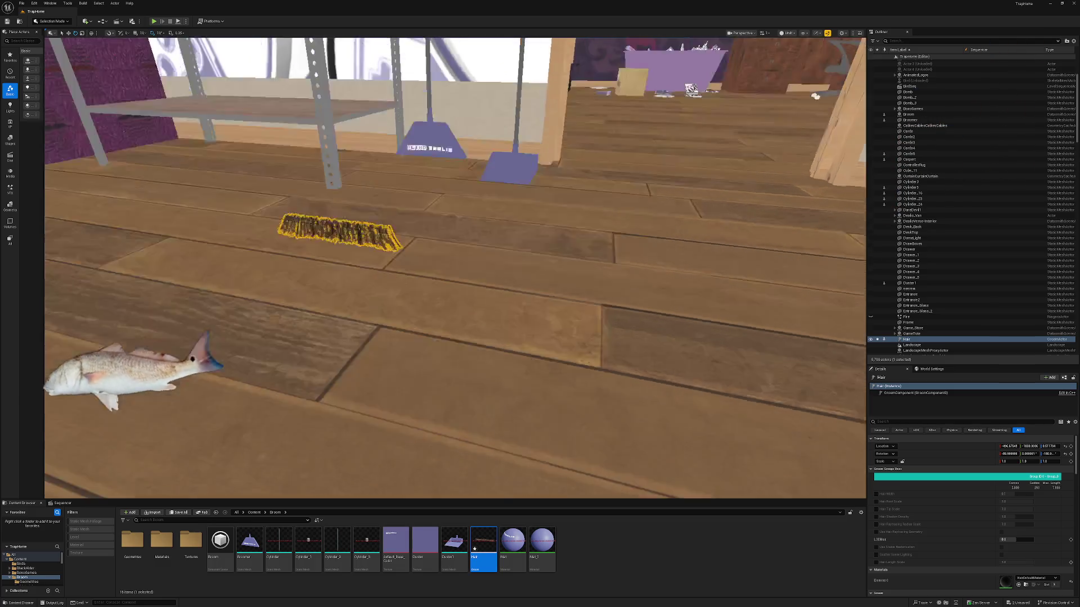
- Line the bristles up under the RETRO DEALIO broom head and Save All the hair assets
mouse_move(449, 253)
mouse_down()
mouse_move(439, 292)
mouse_move(315, 300)
mouse_up()
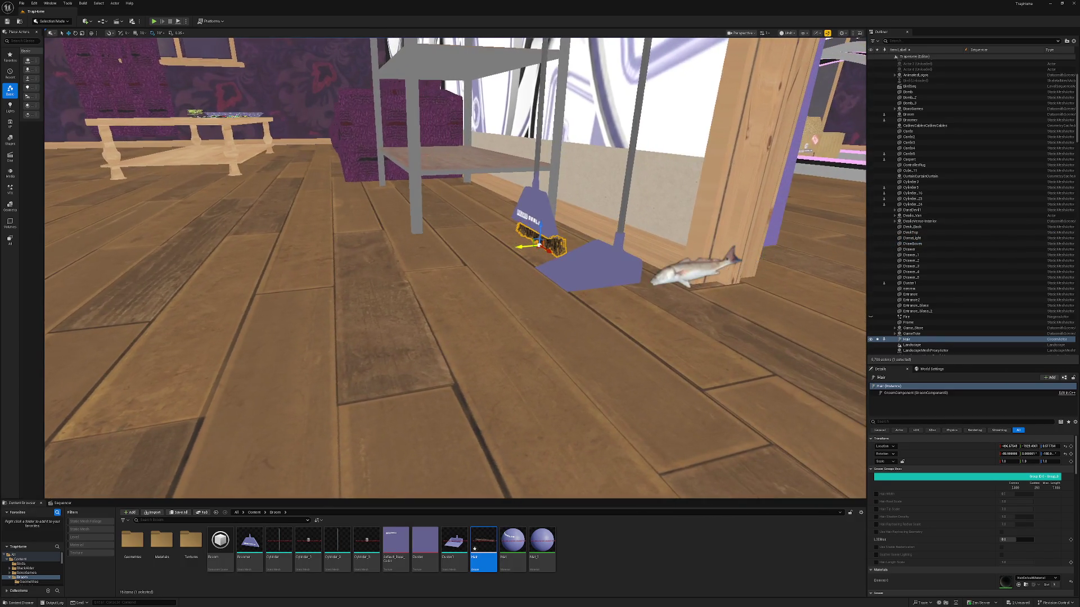
key(h)
drag(538, 243, 557, 180)
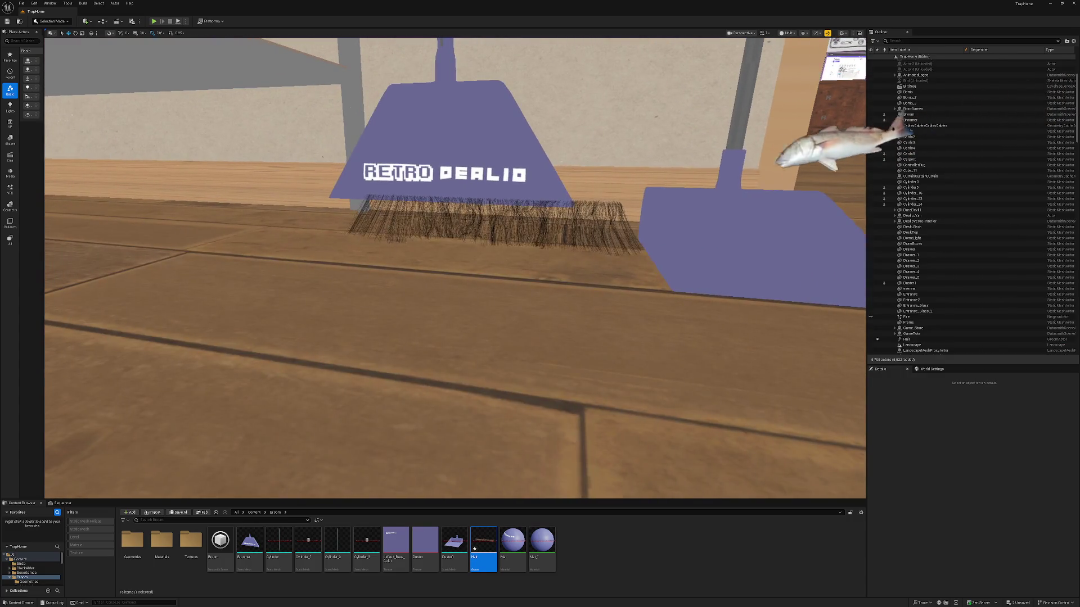
click(484, 225)
drag(500, 248, 459, 247)
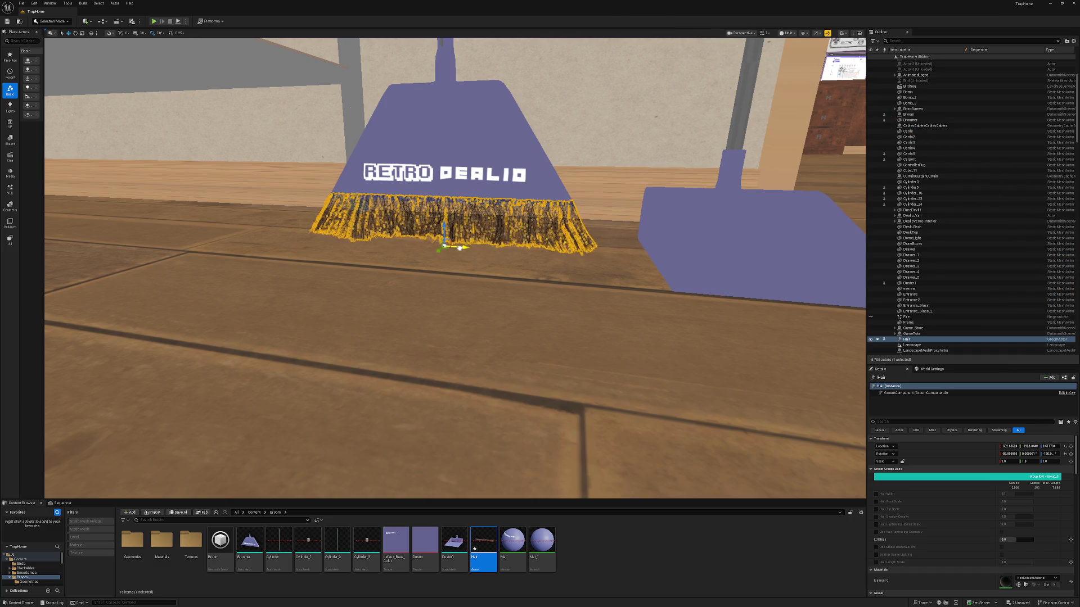
mouse_move(510, 153)
mouse_down()
mouse_move(501, 186)
mouse_move(540, 188)
mouse_up()
mouse_move(430, 326)
mouse_down()
mouse_move(473, 320)
mouse_move(489, 292)
mouse_move(478, 270)
mouse_up()
key(Escape)
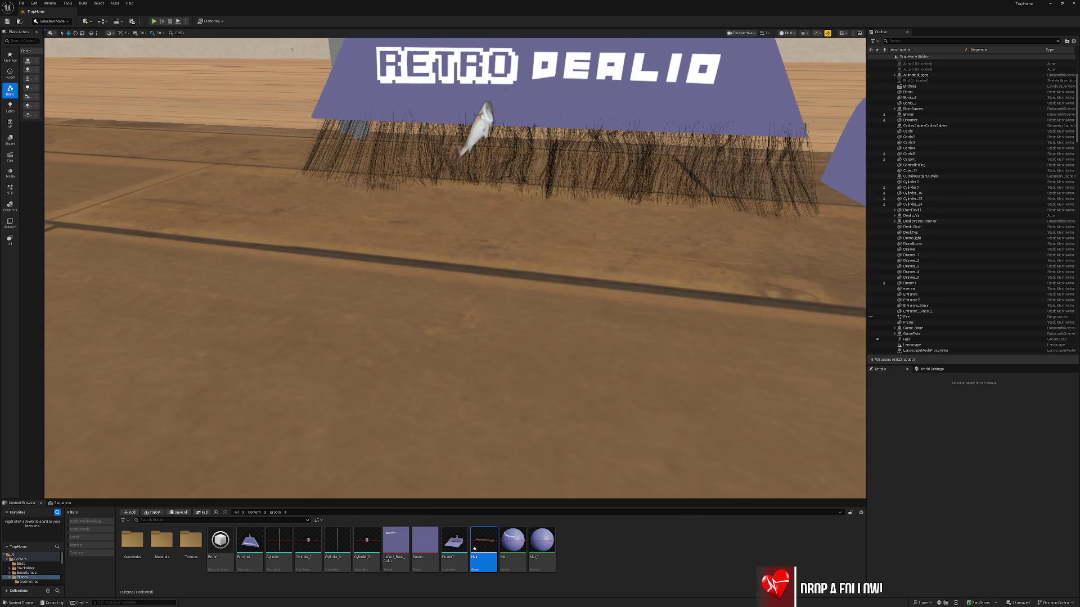
click(506, 158)
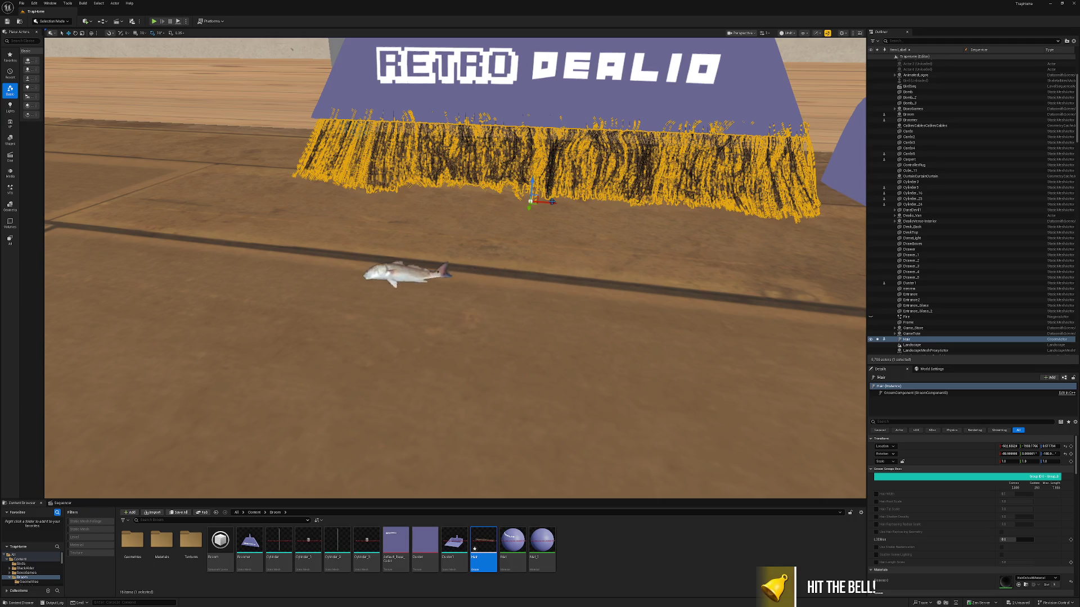
drag(552, 201, 476, 143)
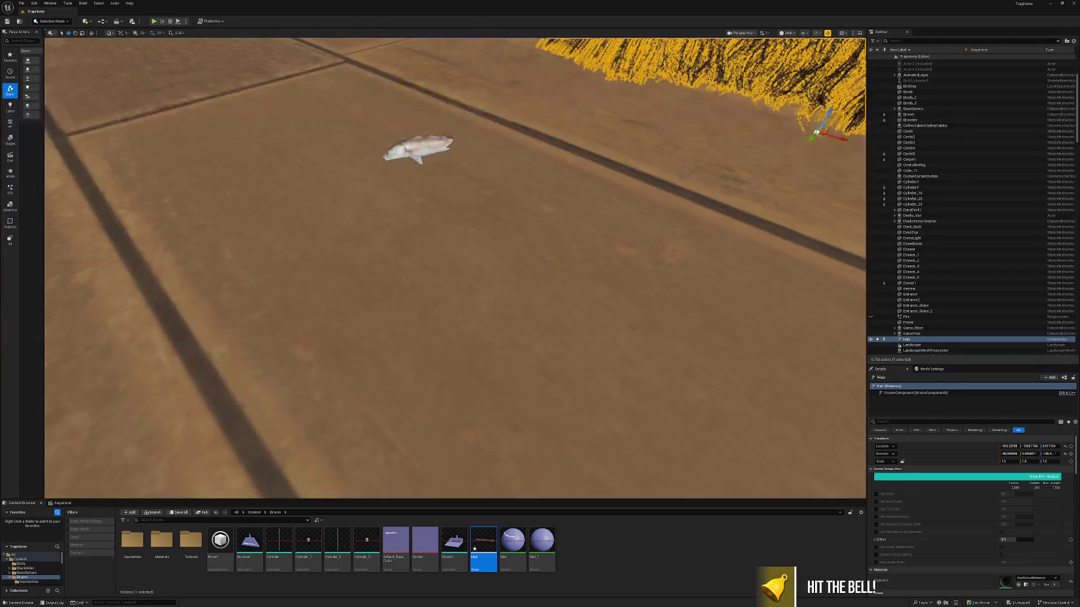
key(f)
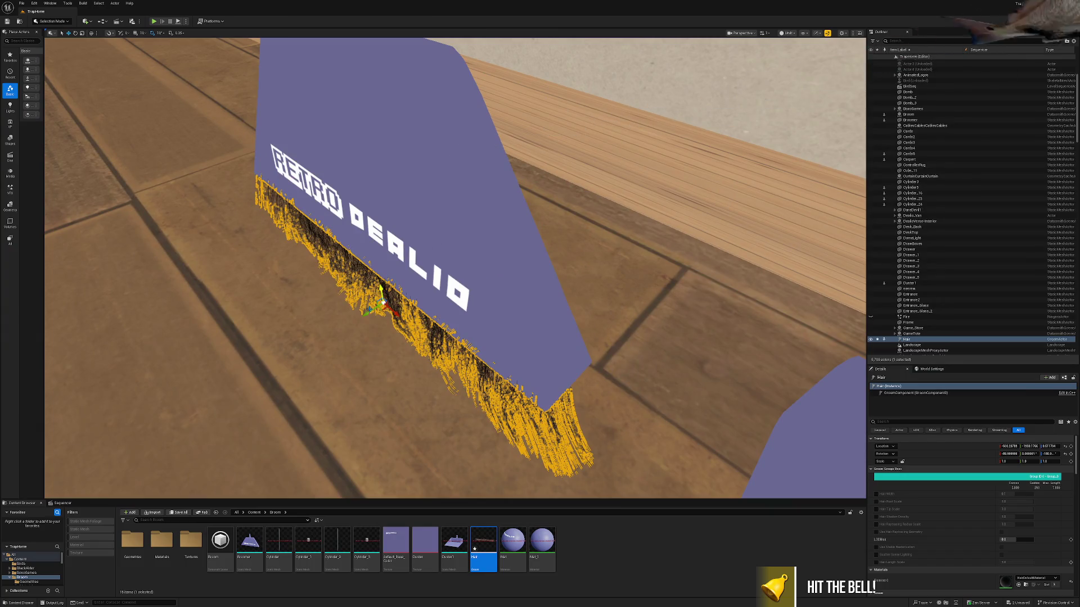
key(Escape)
drag(426, 235, 426, 290)
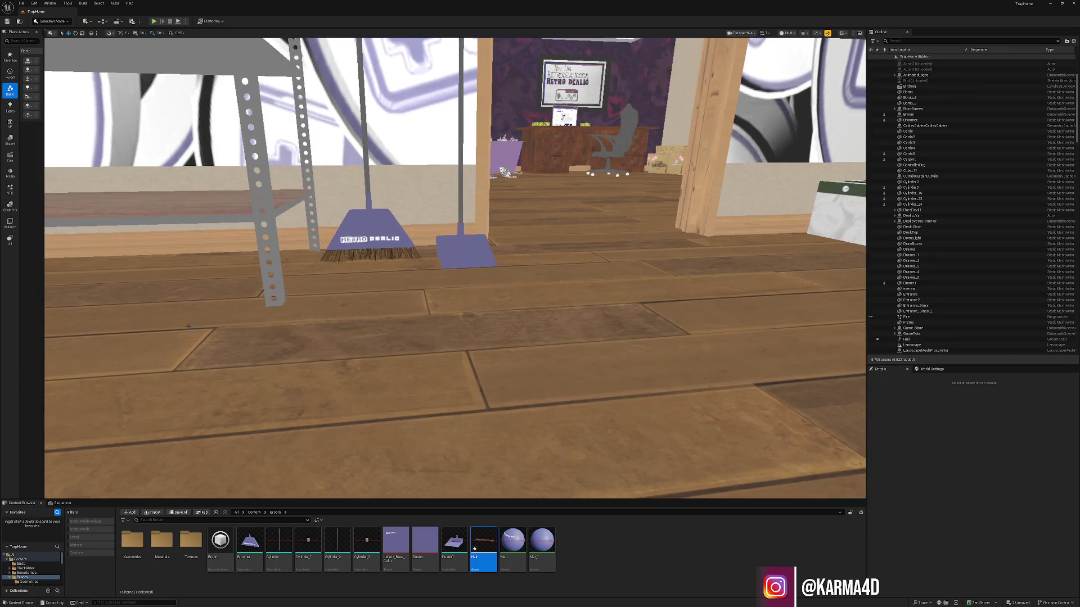
click(172, 513)
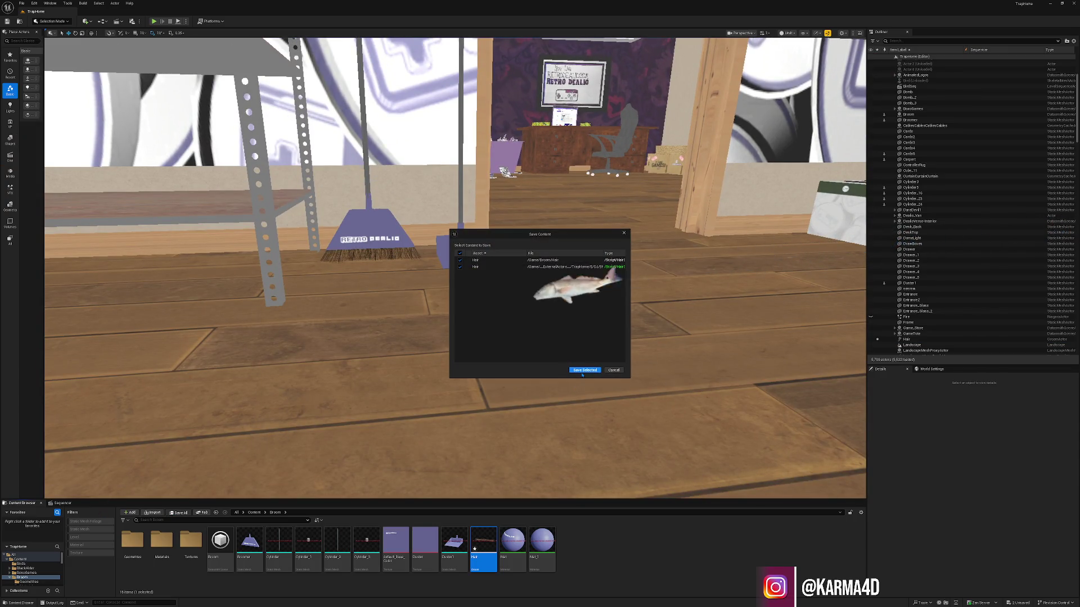
- Confirm saving the two hair assets, switch the viewport to Lit, and select the broom's bristles
click(582, 371)
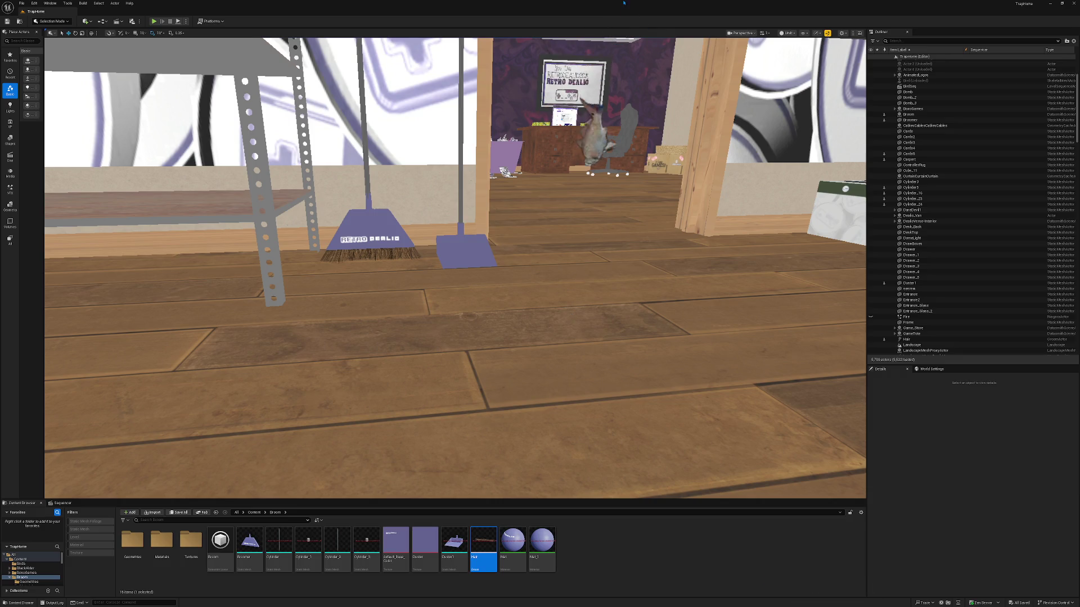
click(788, 33)
click(799, 62)
key(alt+4)
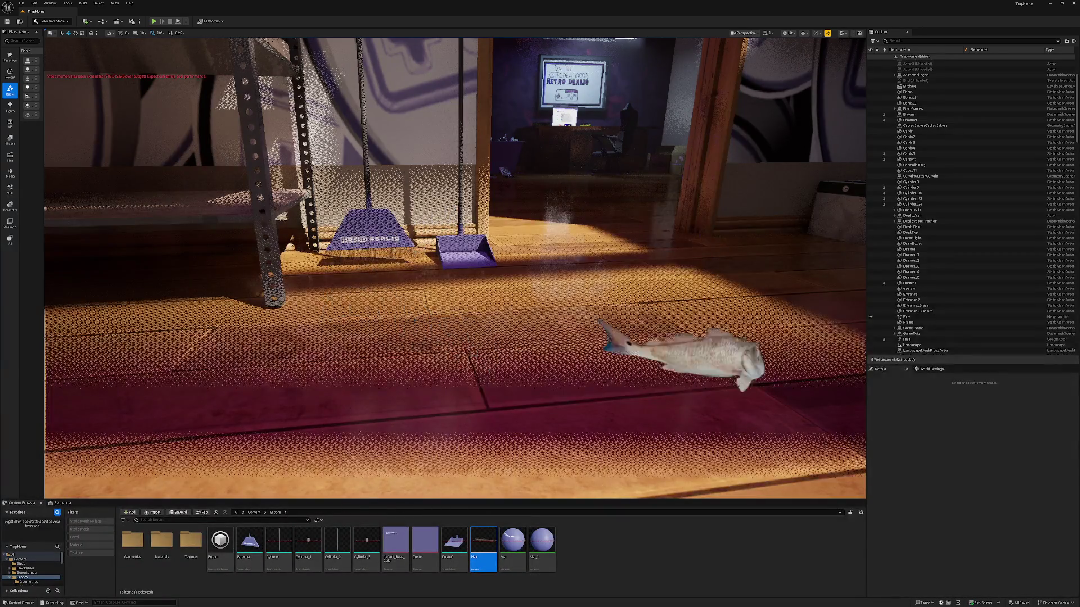
click(401, 254)
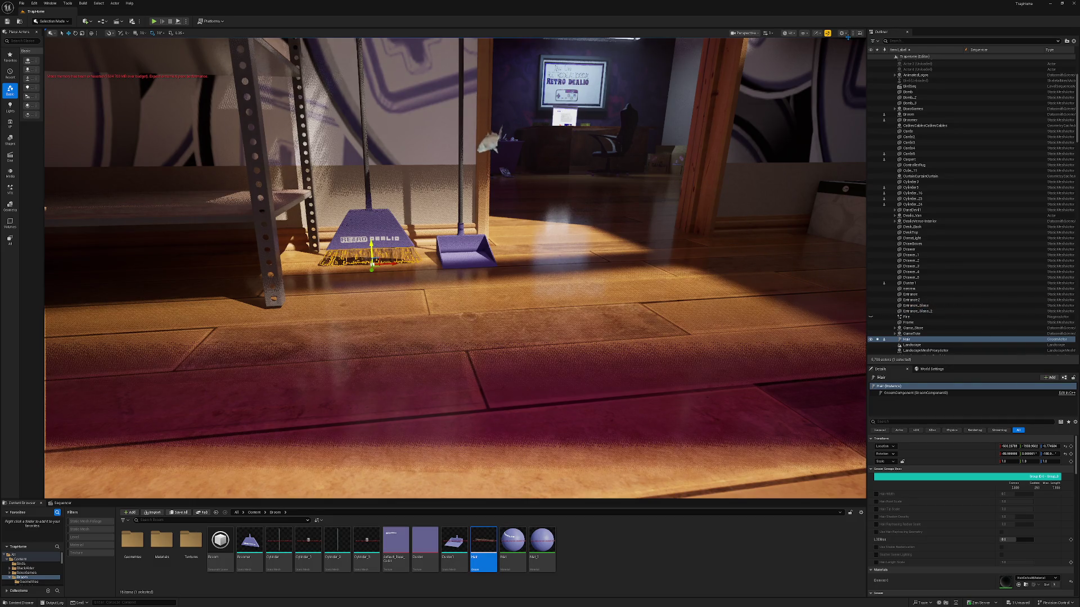
click(786, 34)
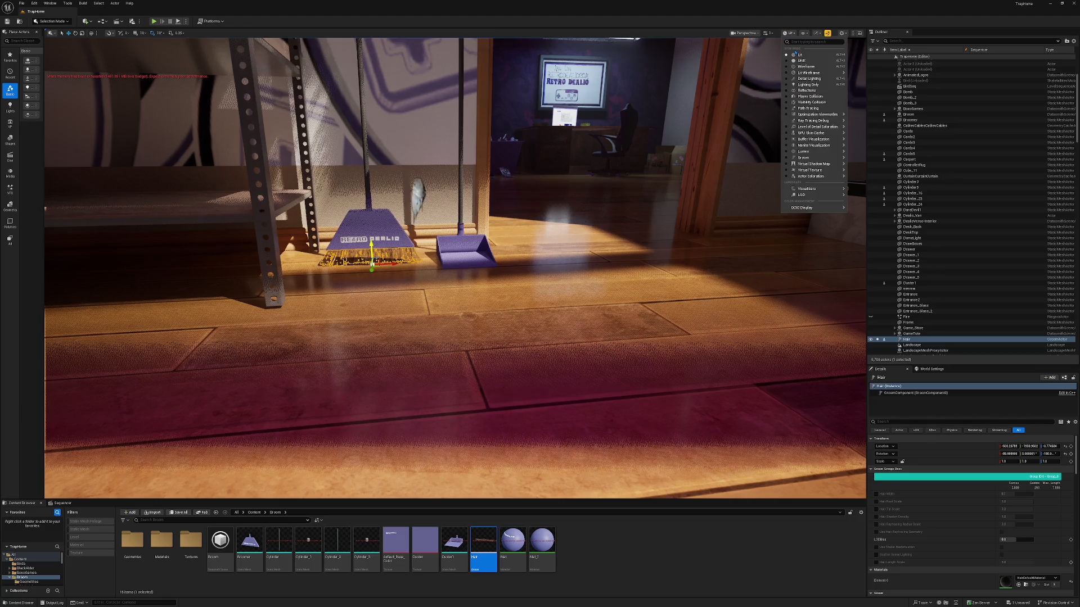
click(793, 60)
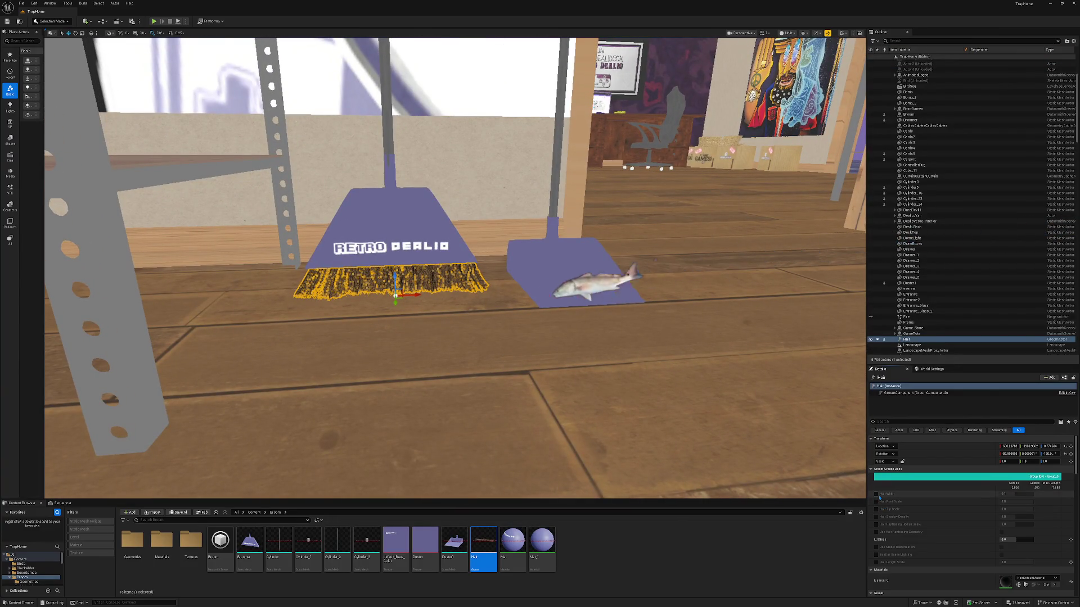
key(Escape)
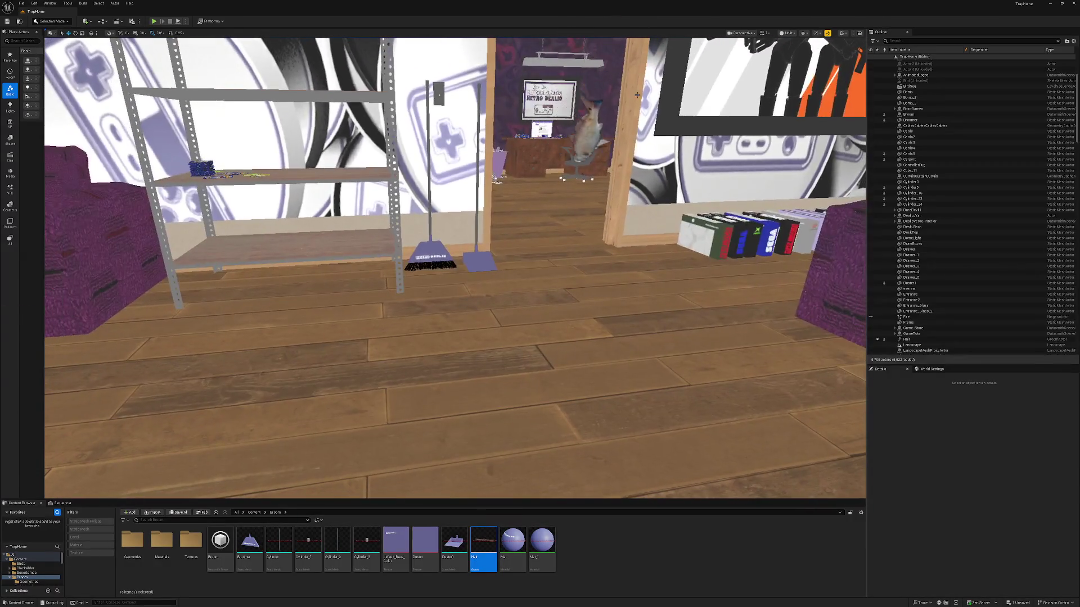
click(788, 32)
click(796, 55)
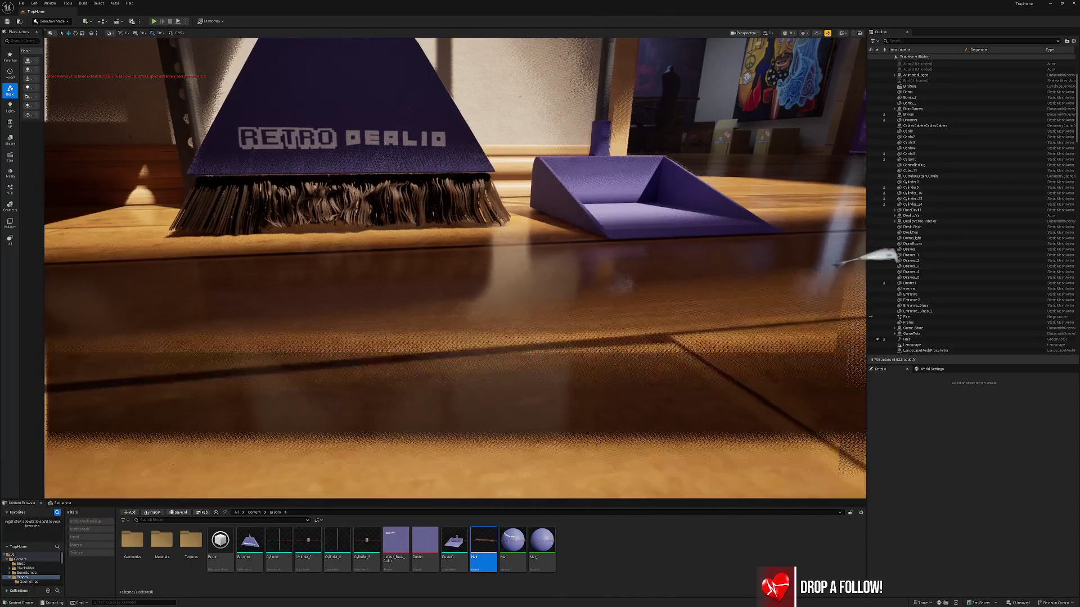
- Select the broom's Hair bristles to check their details, then deselect them
click(906, 339)
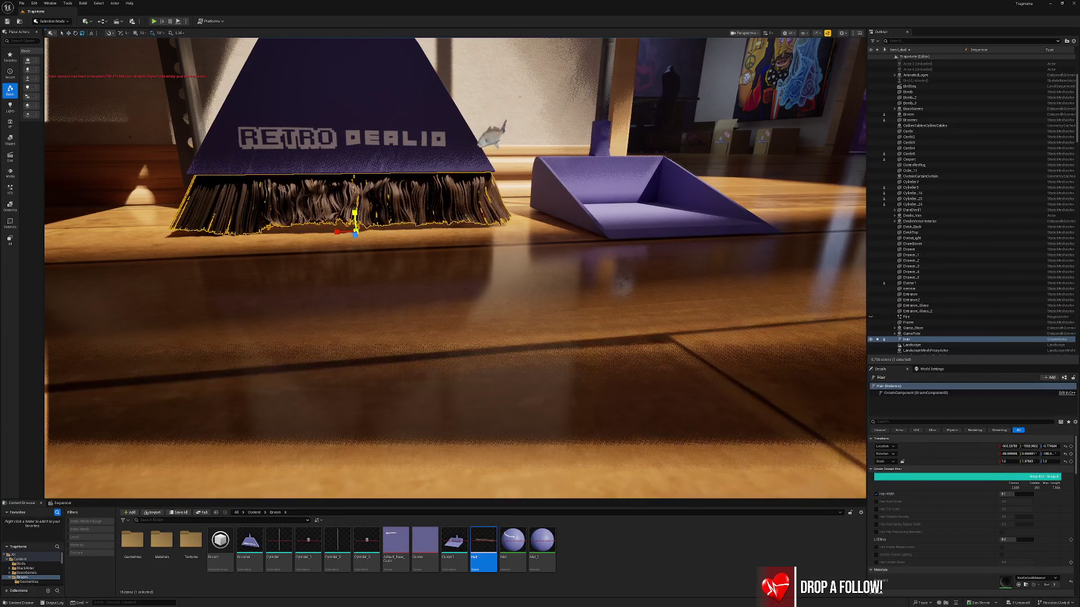
key(Escape)
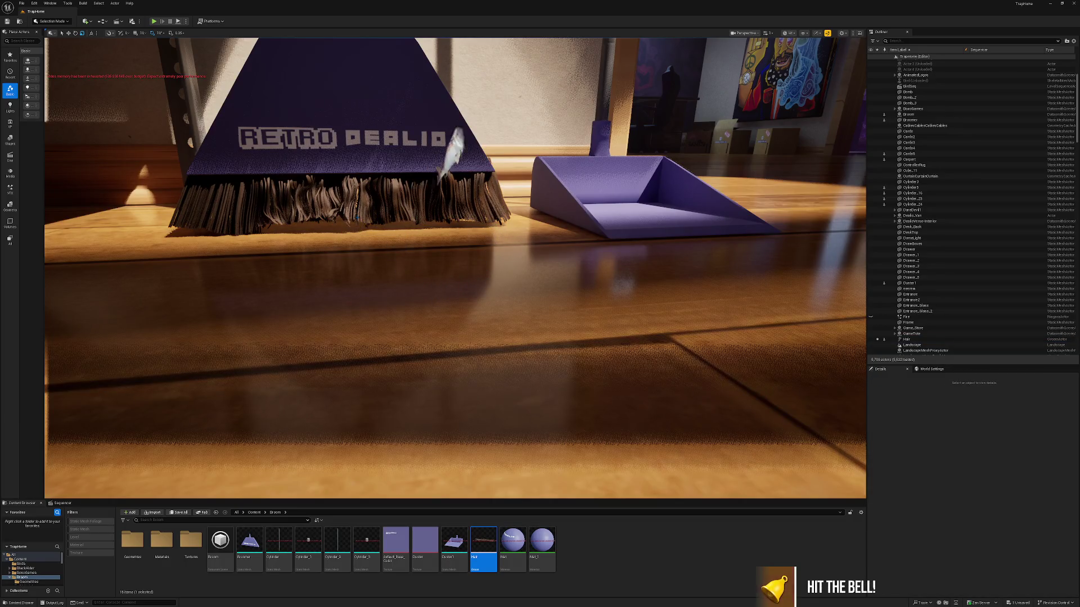
click(360, 214)
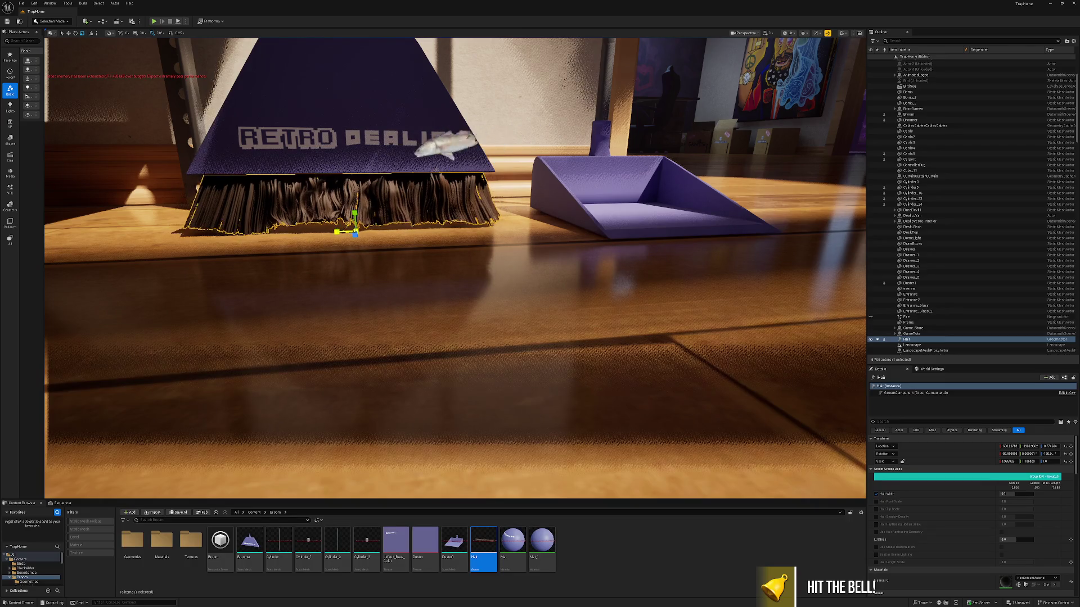
key(Escape)
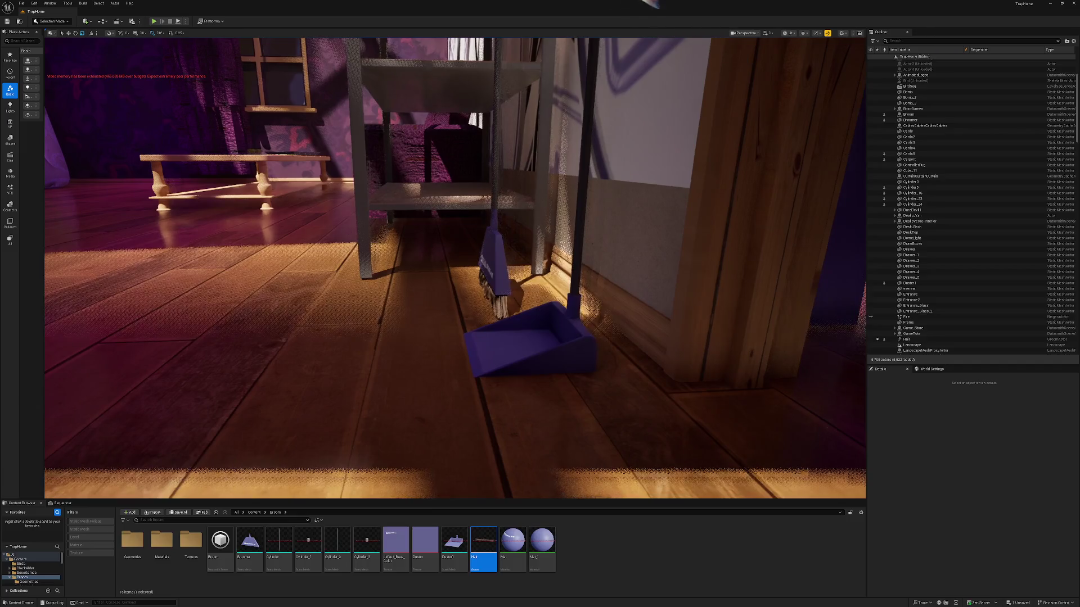
- Select Broomer alone, undo its -10° rotation, and attach Cylinder5 to it as a child
click(493, 264)
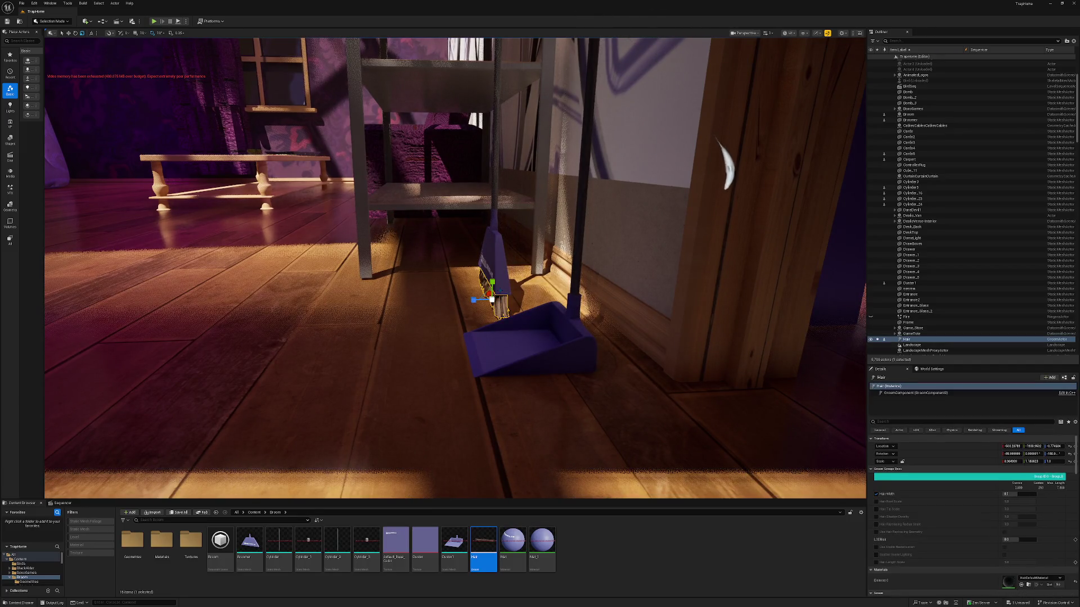
ctrl+click(911, 119)
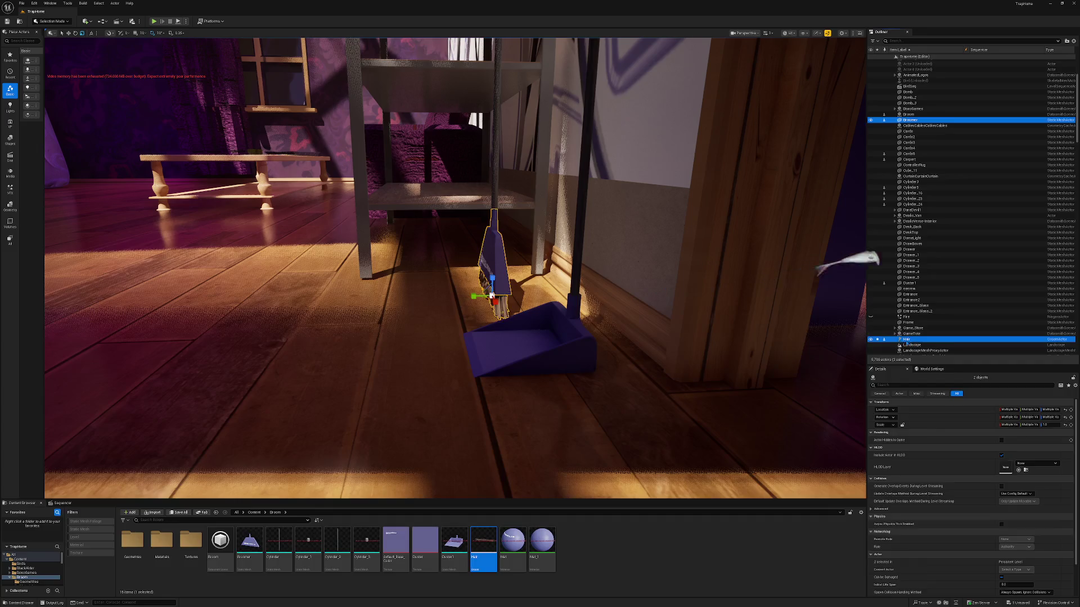
click(911, 121)
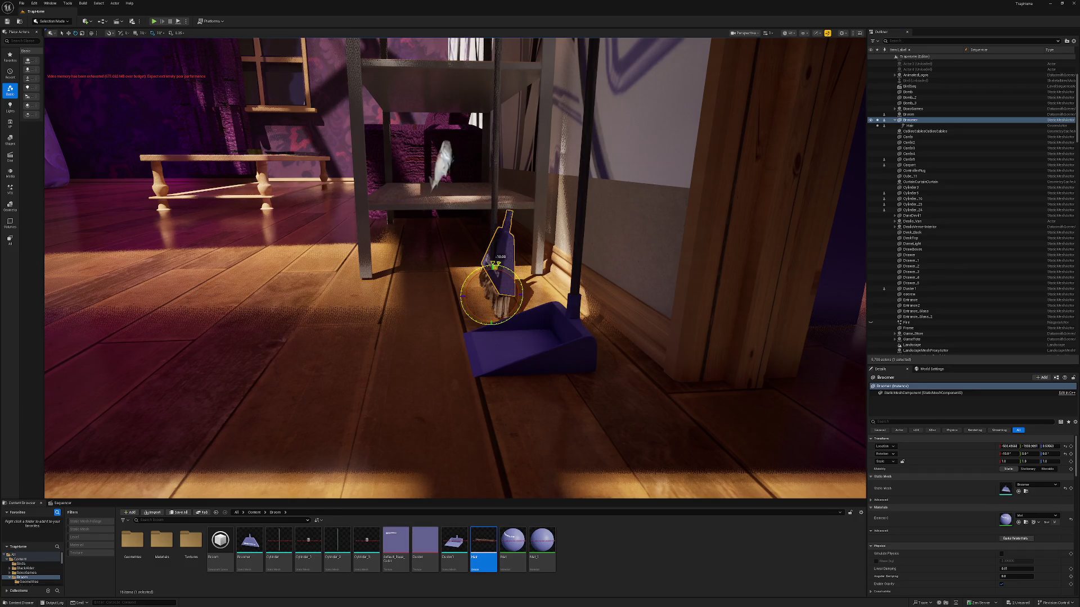
key(ctrl+z)
mouse_move(911, 193)
mouse_down()
mouse_move(922, 172)
mouse_move(922, 181)
mouse_move(910, 120)
mouse_up()
- Tilt the broom to -20 degrees so it leans beside the dustpan
drag(467, 279, 493, 264)
key(w)
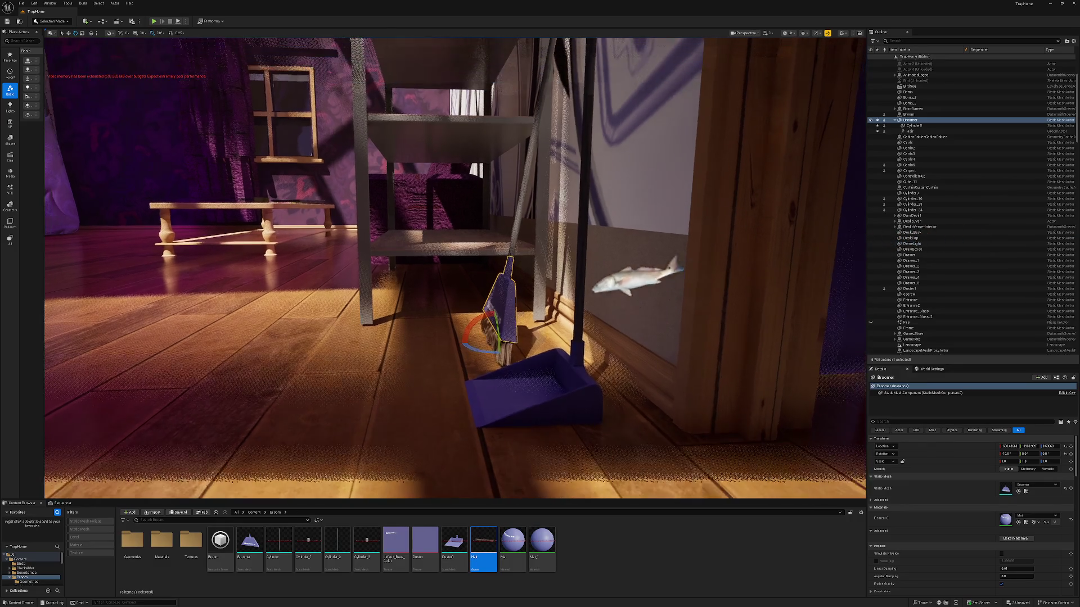
key(s)
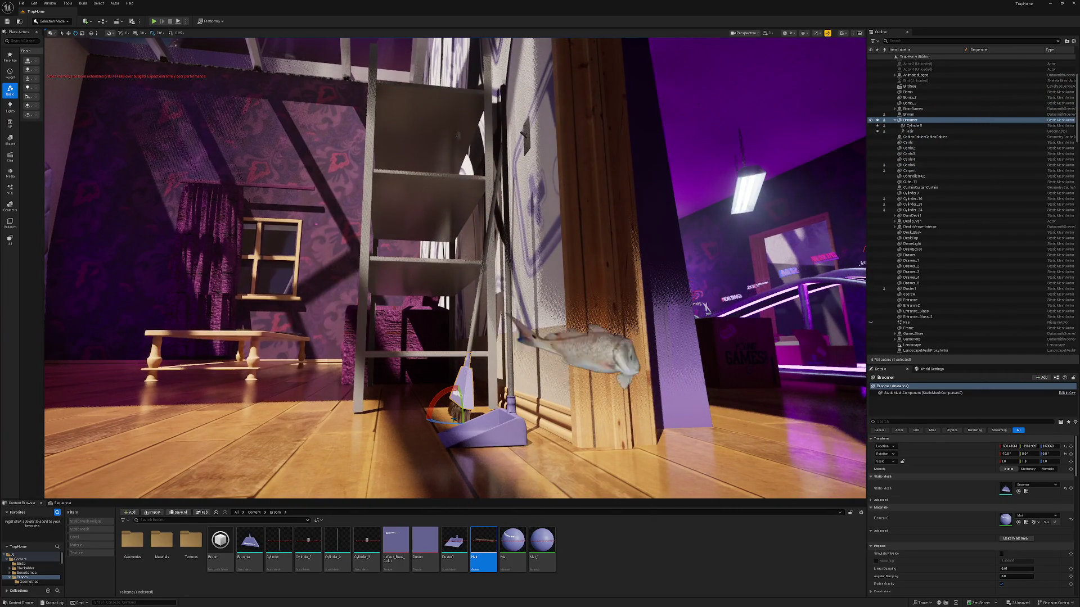
key(w)
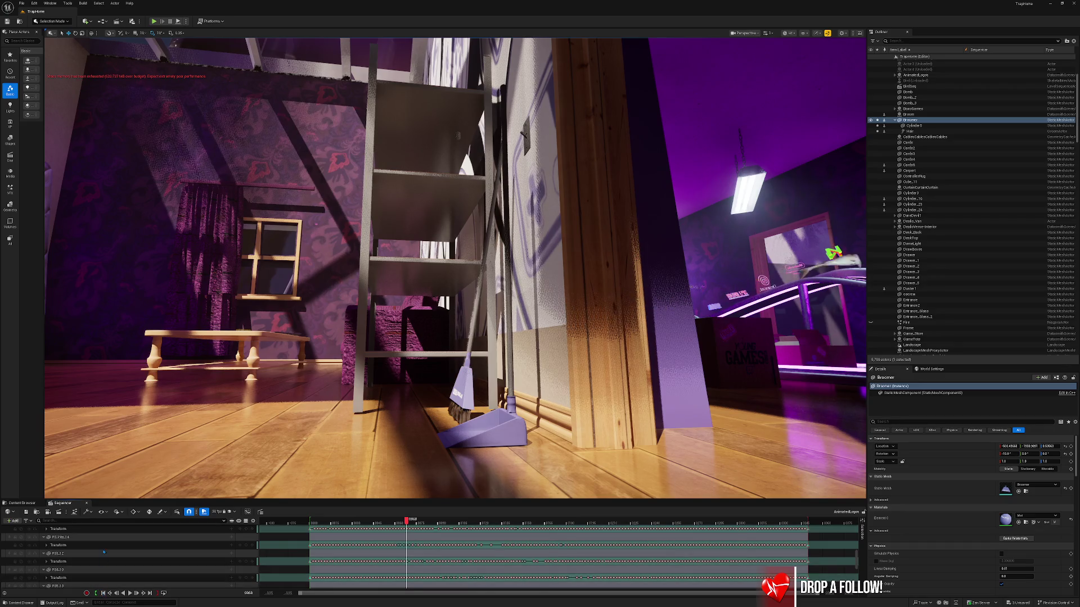
- Restore the Content Browser, then shift the broom slightly along Y next to the dustpan
click(35, 505)
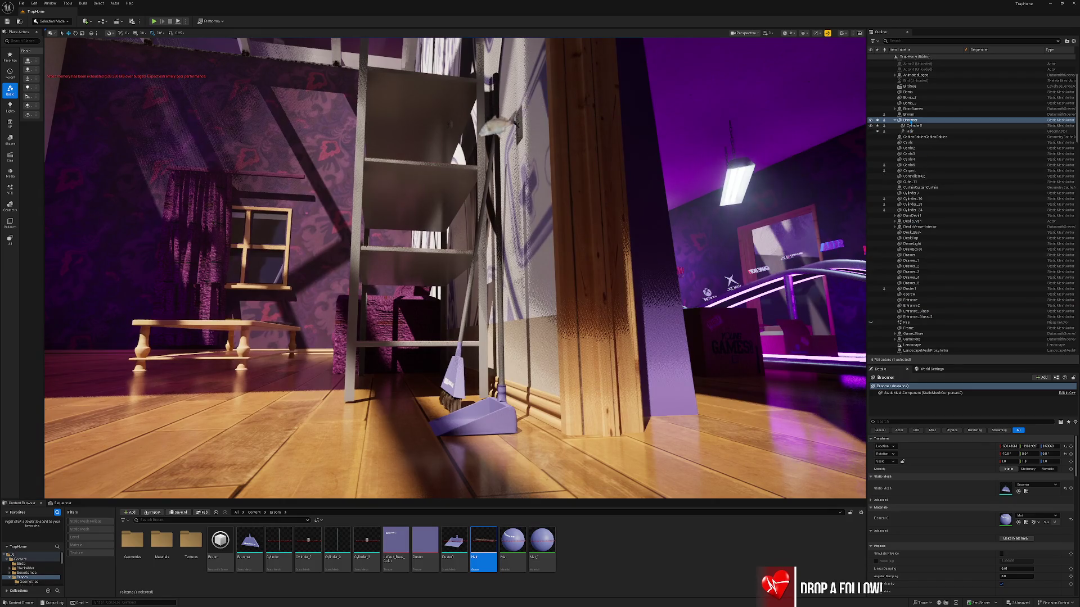
click(461, 298)
scroll(461, 299, up, 5)
scroll(456, 268, down, 5)
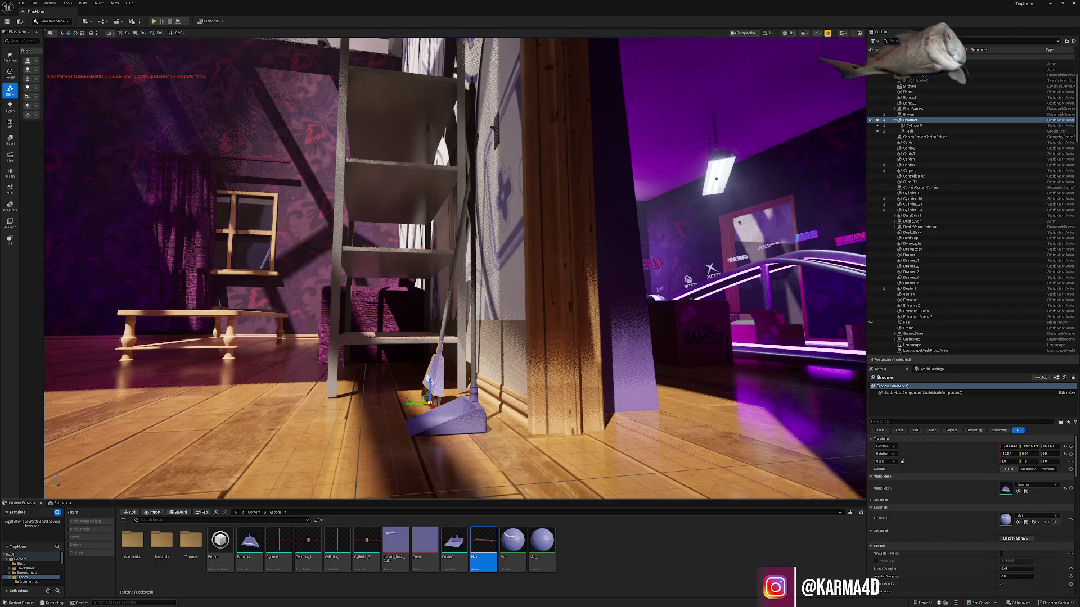
drag(407, 403, 419, 406)
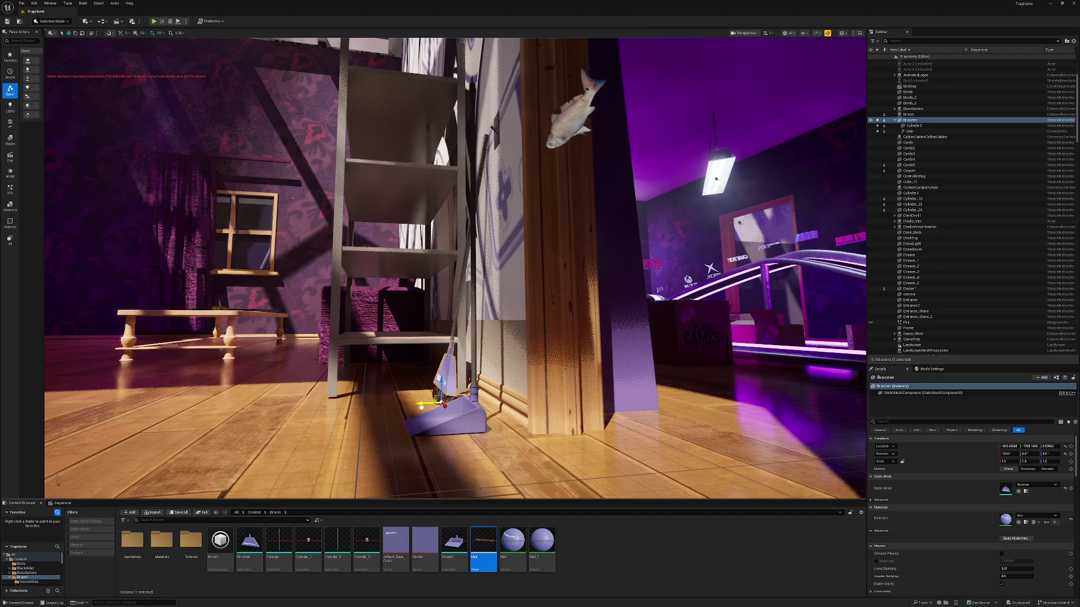
key(Escape)
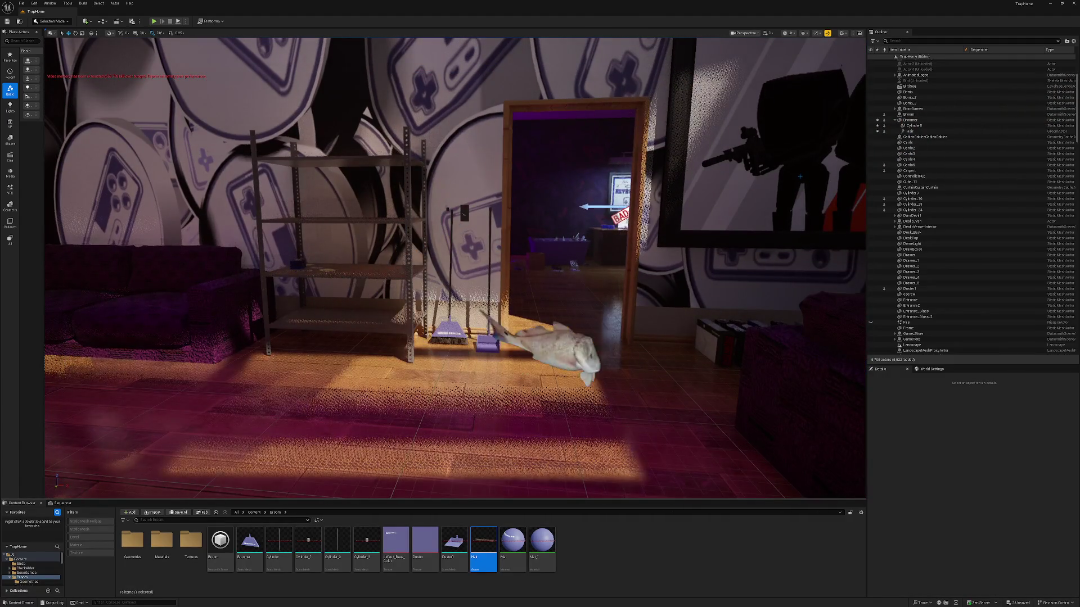
click(447, 210)
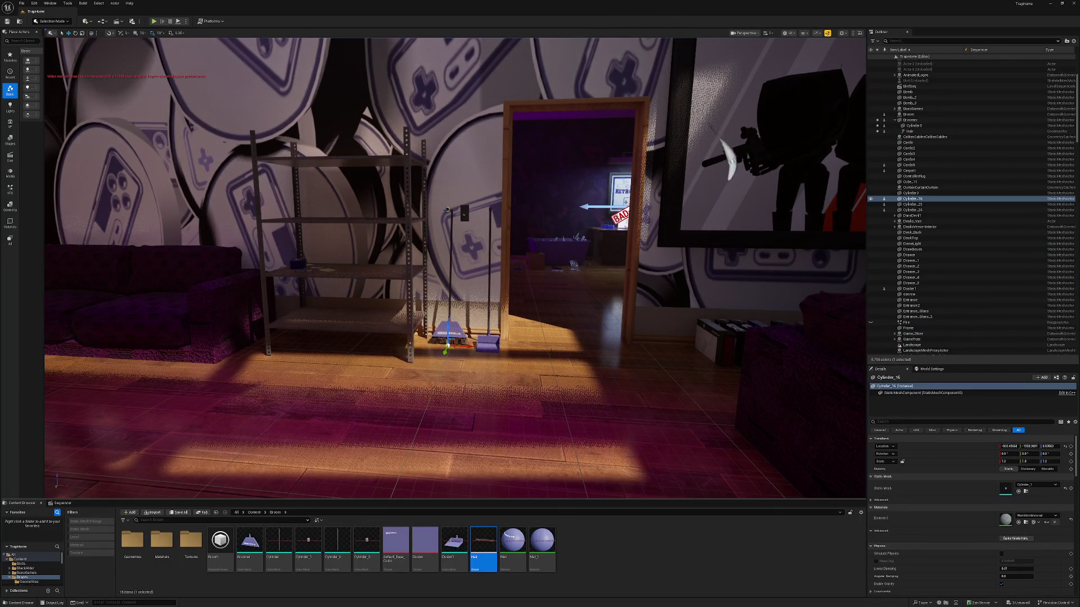
- Delete Cylinder_16 and switch the viewport to Unlit, flying out toward the garden
key(Delete)
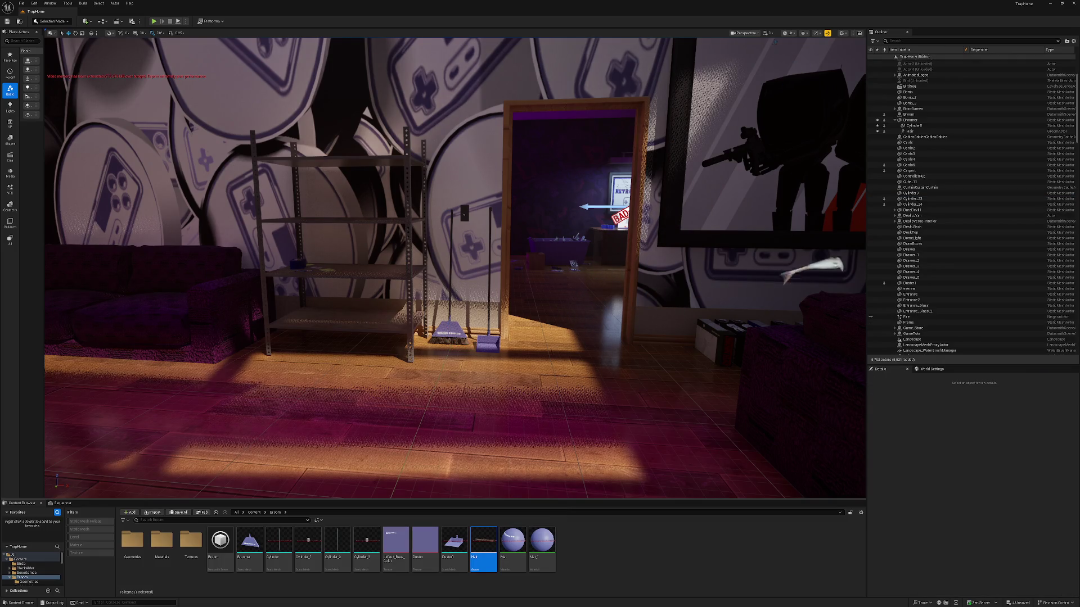
click(790, 34)
click(801, 60)
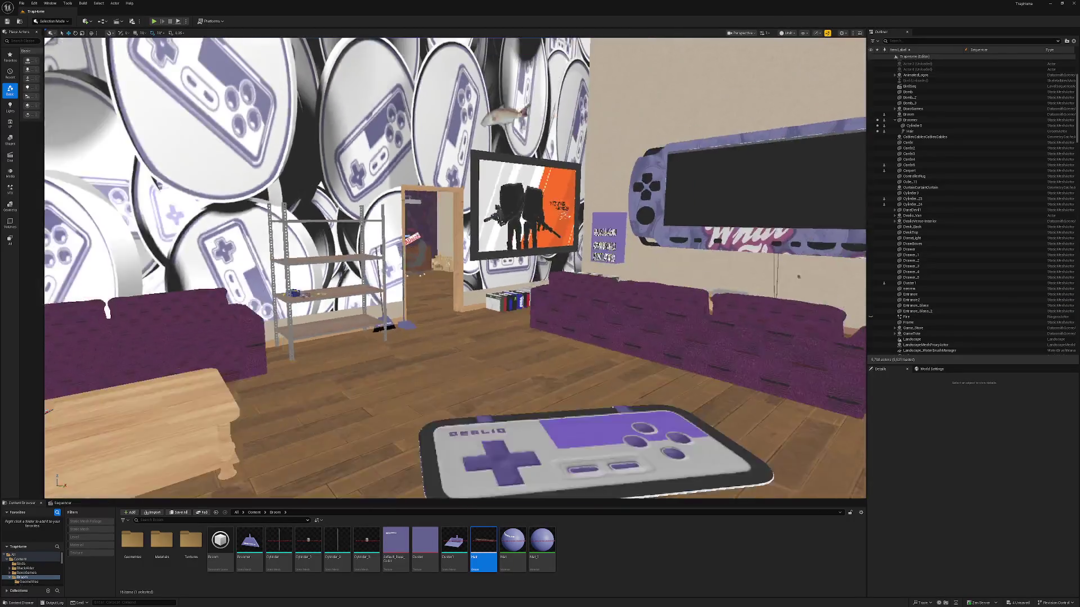
mouse_move(455, 268)
mouse_down()
mouse_move(416, 267)
mouse_move(450, 327)
mouse_move(690, 407)
mouse_move(378, 458)
mouse_move(414, 458)
mouse_move(402, 493)
mouse_move(433, 485)
mouse_up()
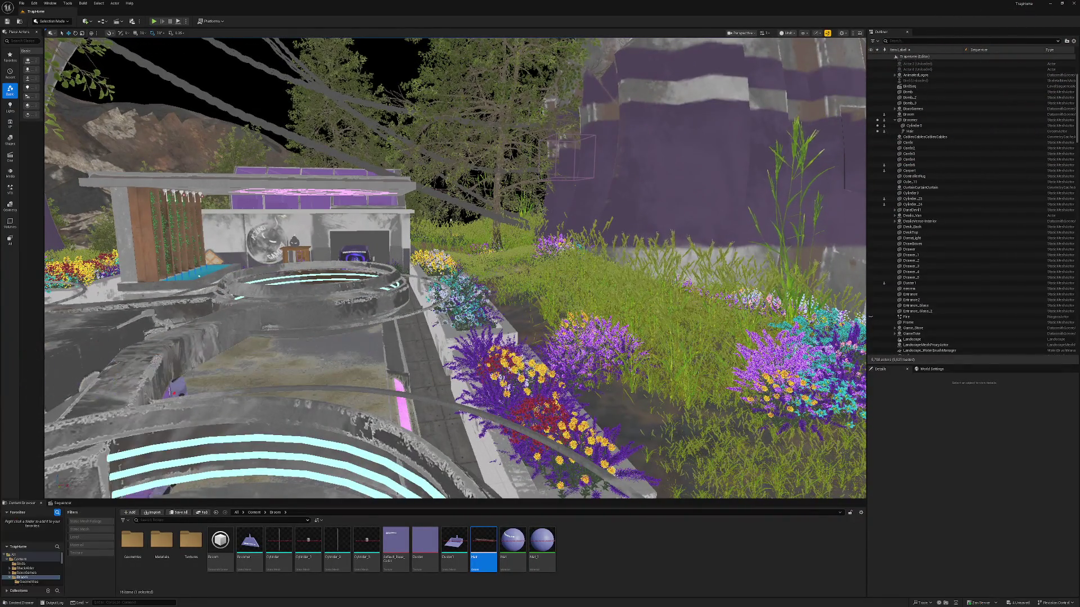
- Restore the maximized editor to a window, nudge it slightly, and enlarge it to medium size
double_click(462, 8)
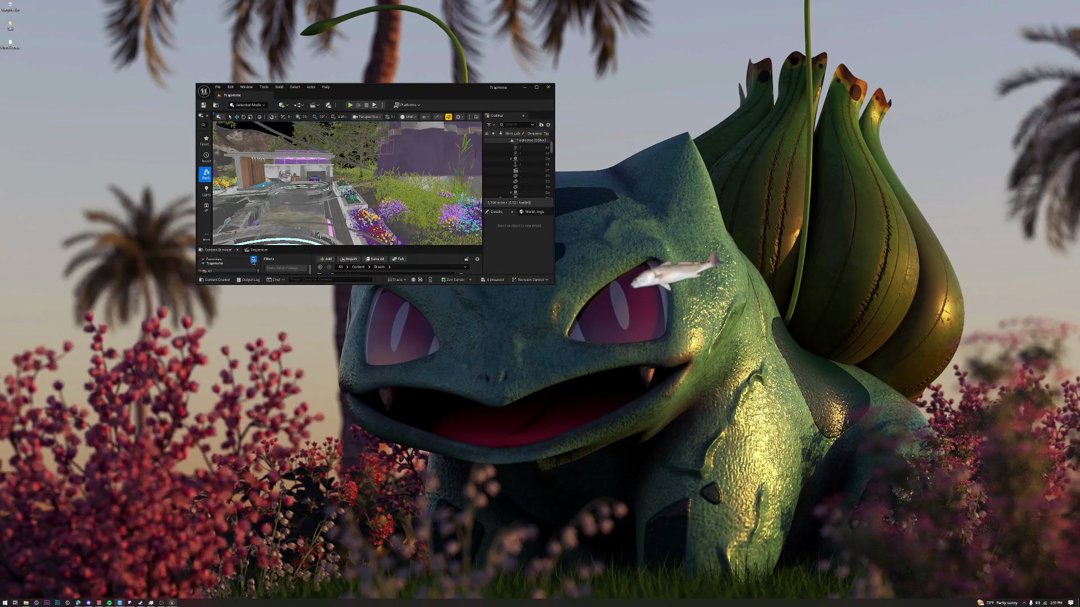
drag(445, 90, 441, 91)
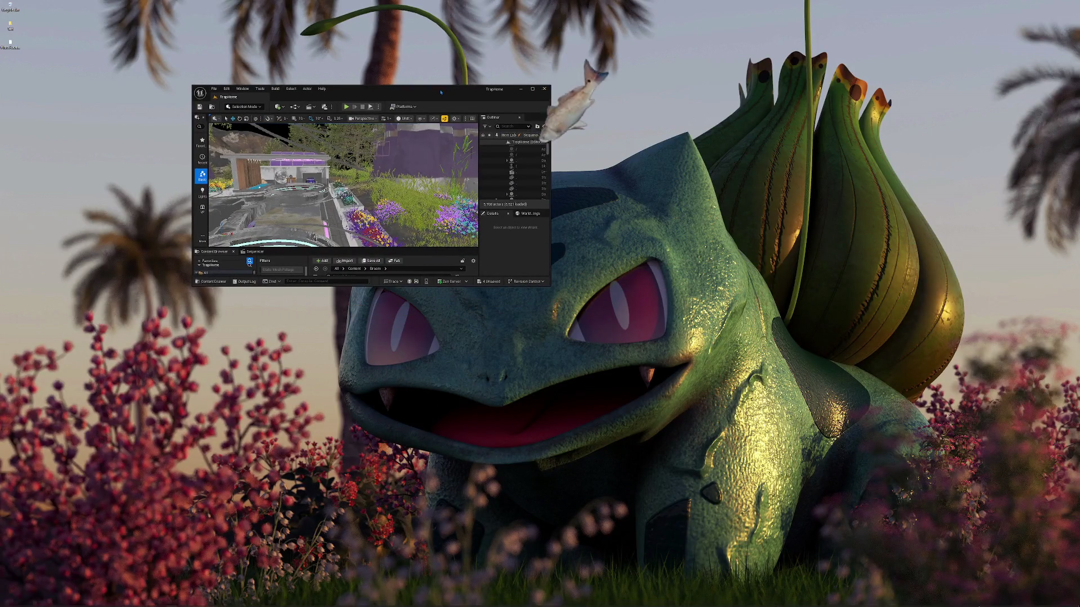
drag(546, 287, 804, 464)
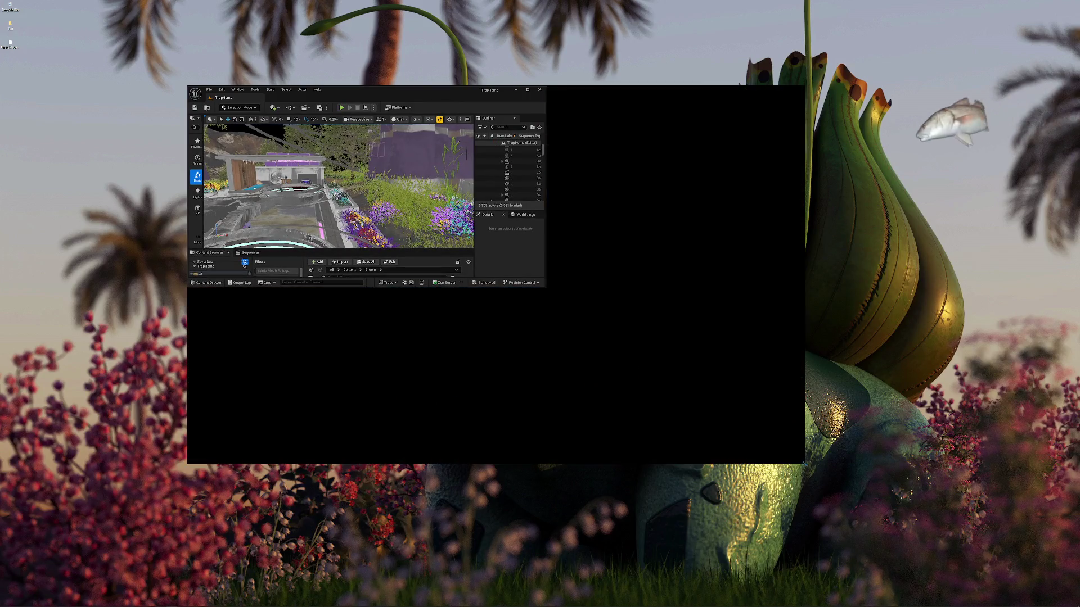
drag(427, 326, 405, 298)
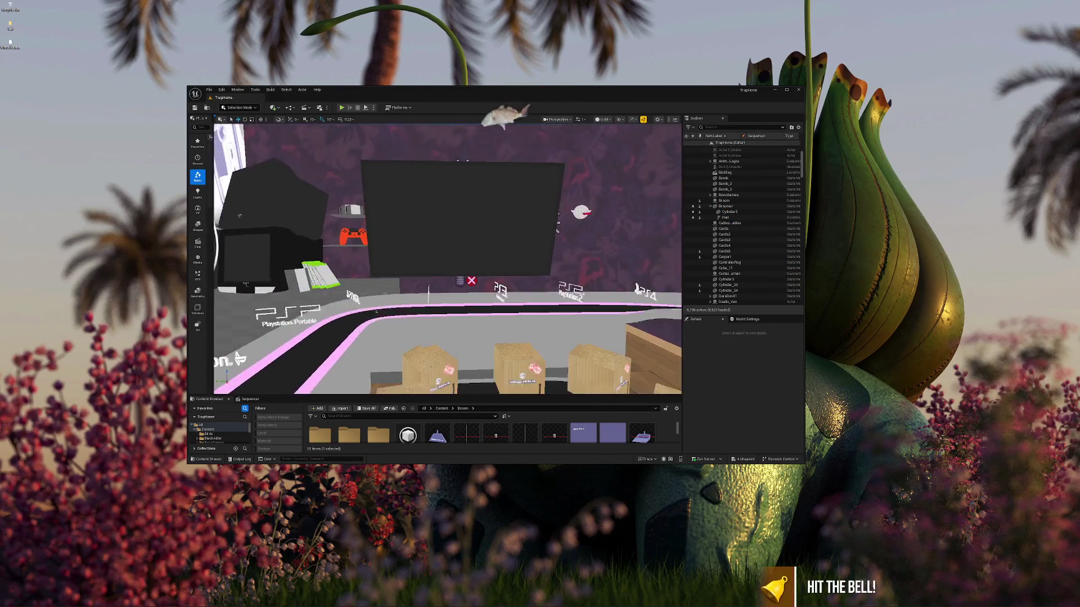
click(428, 343)
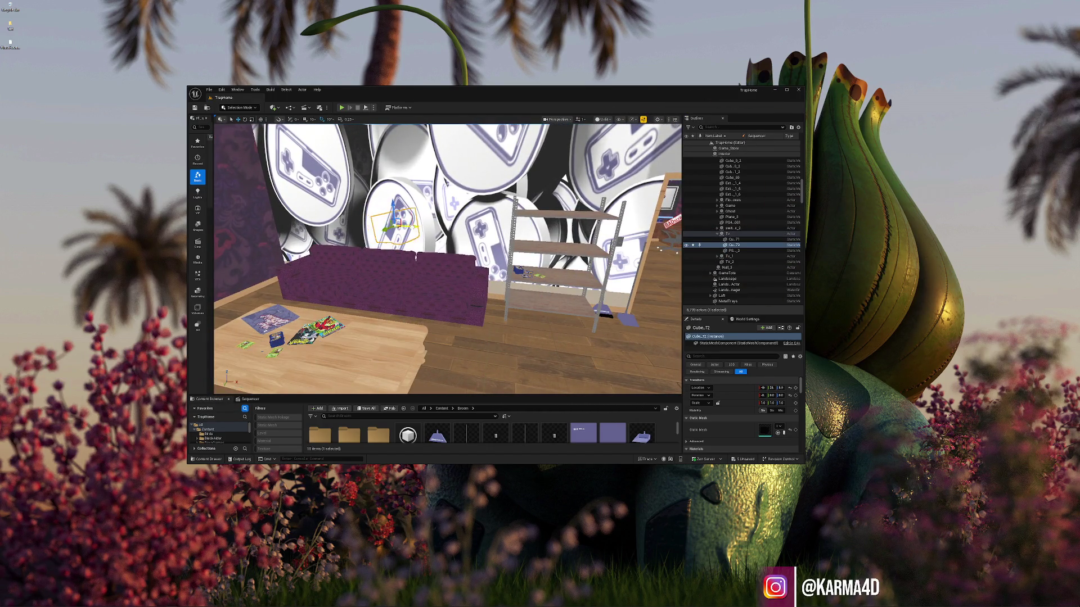
- Shrink the TV to about 0.6 scale and slide it left along the shelf
drag(512, 236, 562, 261)
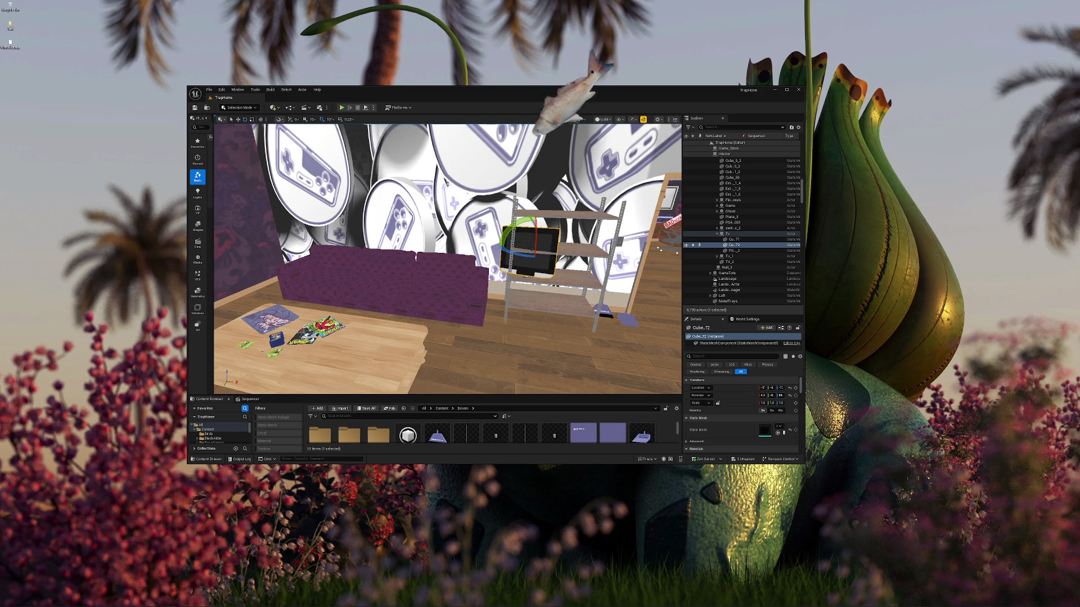
key(w)
key(f)
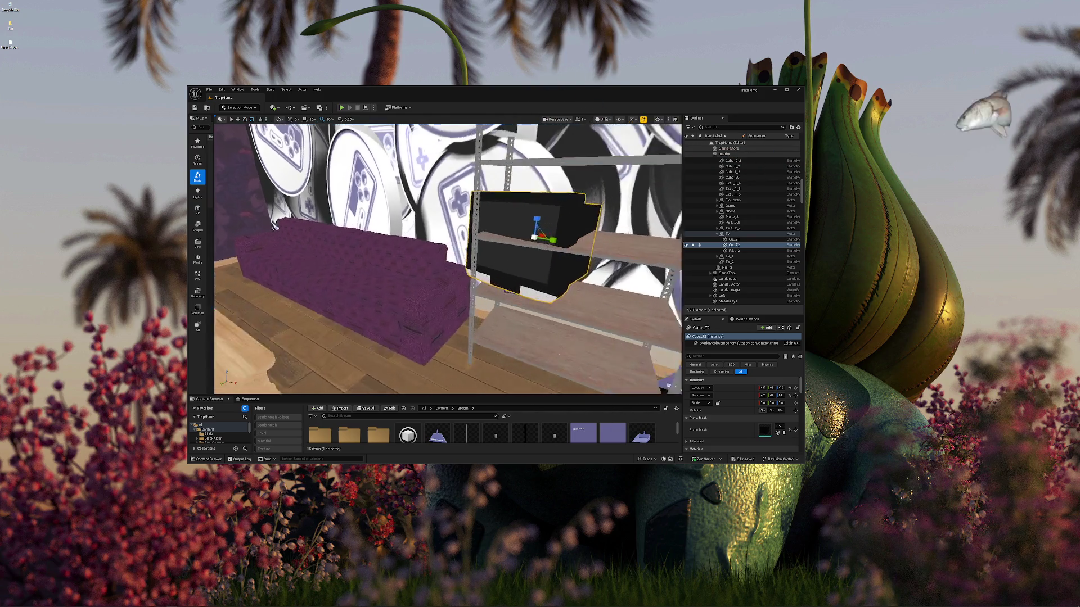
mouse_move(447, 258)
mouse_down()
mouse_move(428, 265)
mouse_move(459, 256)
mouse_move(433, 269)
mouse_up()
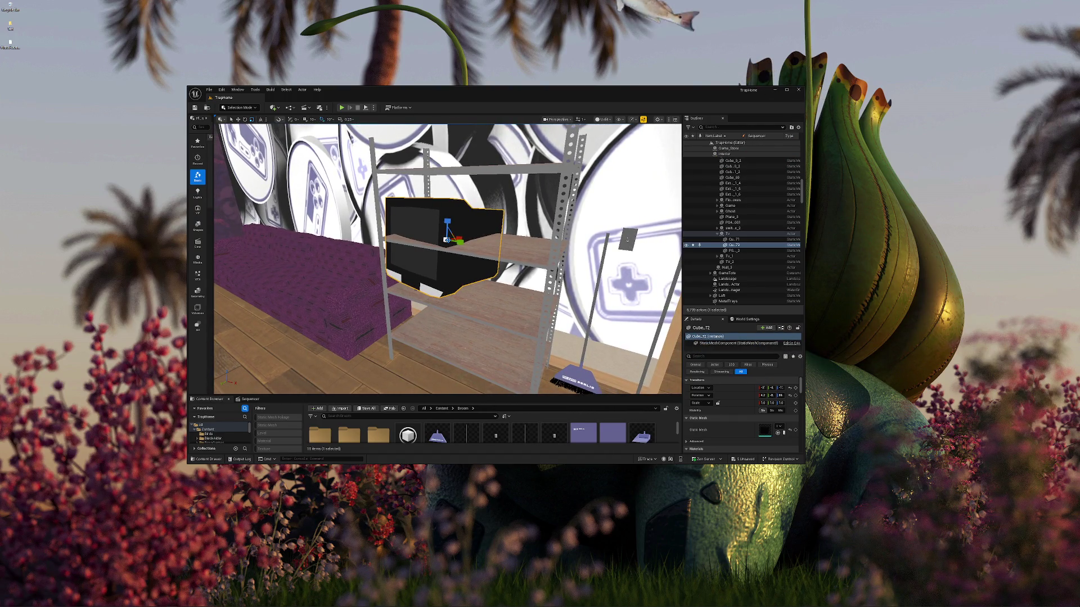
drag(763, 403, 739, 402)
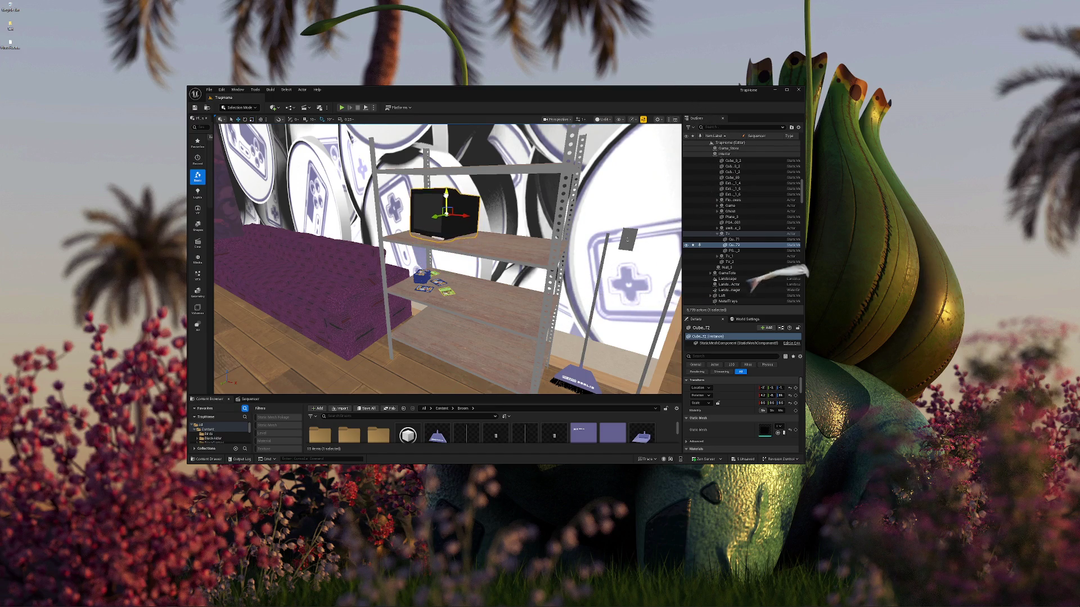
drag(434, 215, 382, 223)
- Rotate the TV slightly on the top shelf of the metal rack
key(Escape)
scroll(447, 258, up, 5)
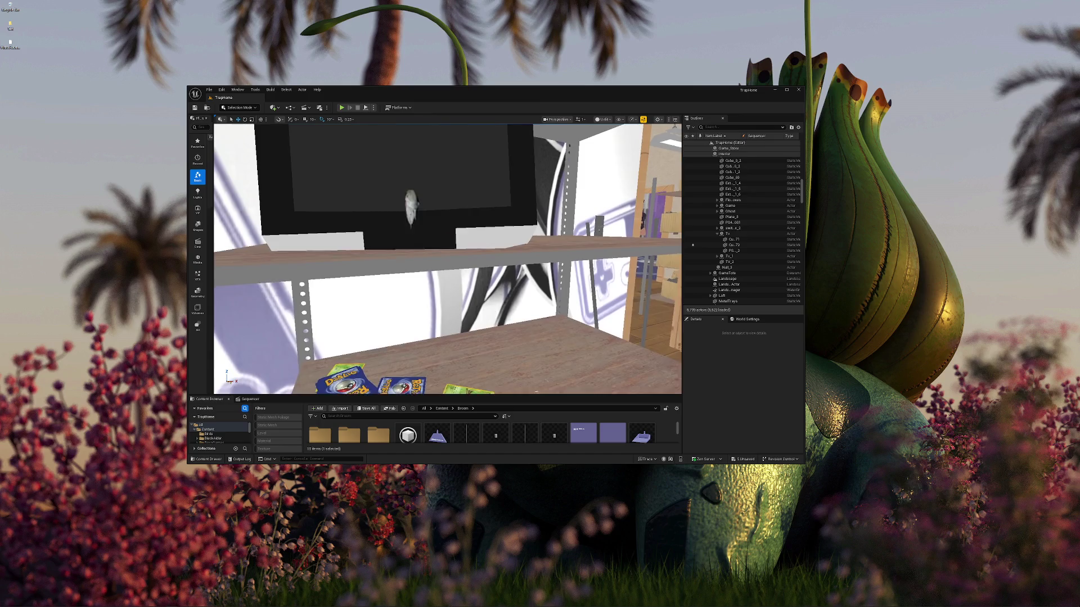
scroll(447, 259, down, 4)
click(462, 250)
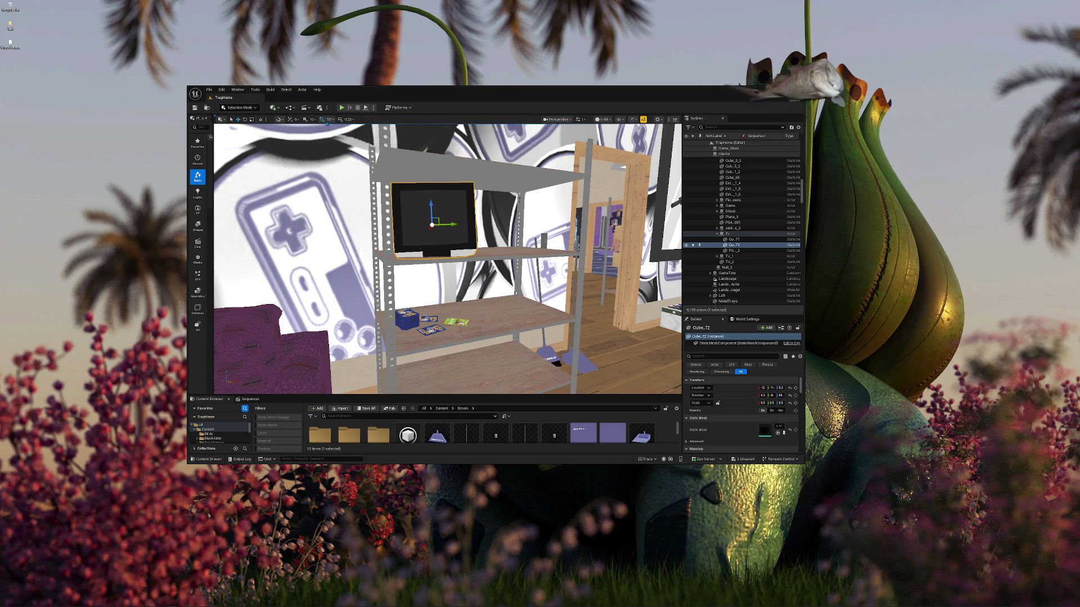
key(e)
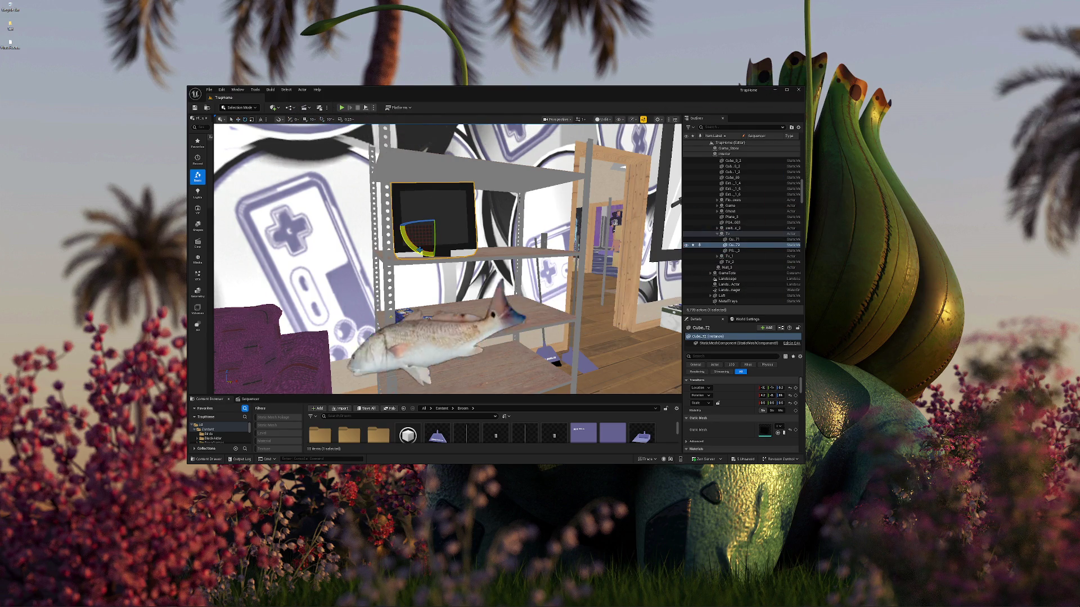
drag(409, 231, 420, 225)
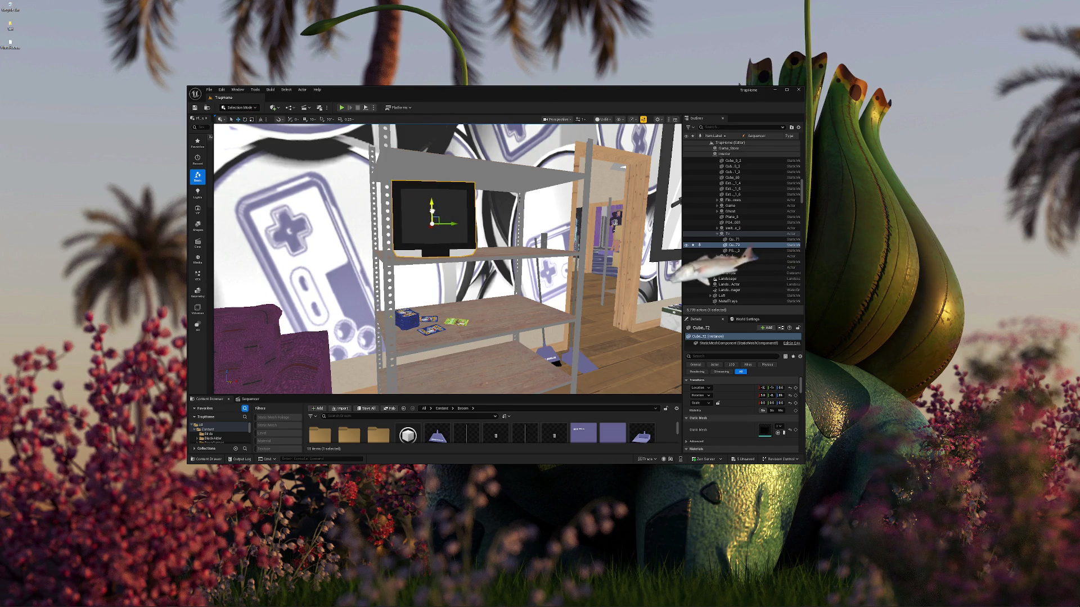
key(Escape)
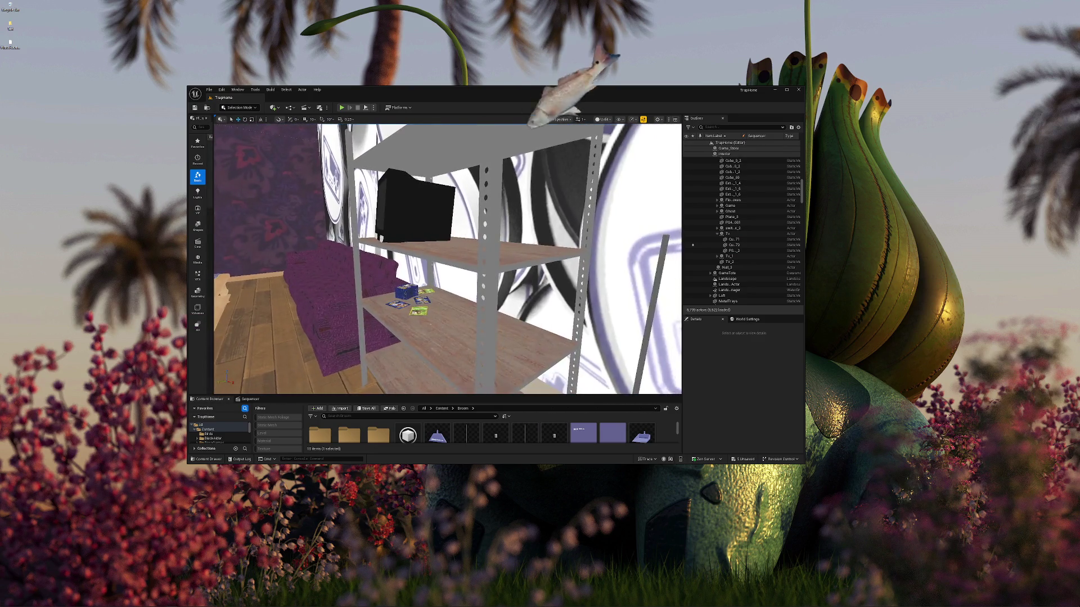
- Fly into the storage room down to the Tested and Untested boxes and switch to Lit shading
key(s)
key(w)
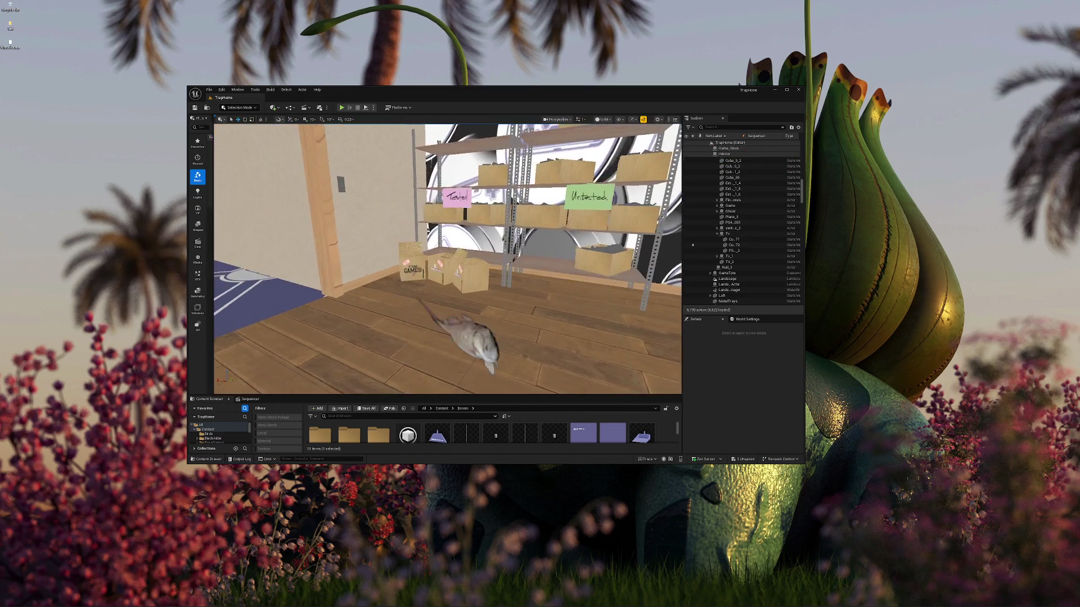
key(w)
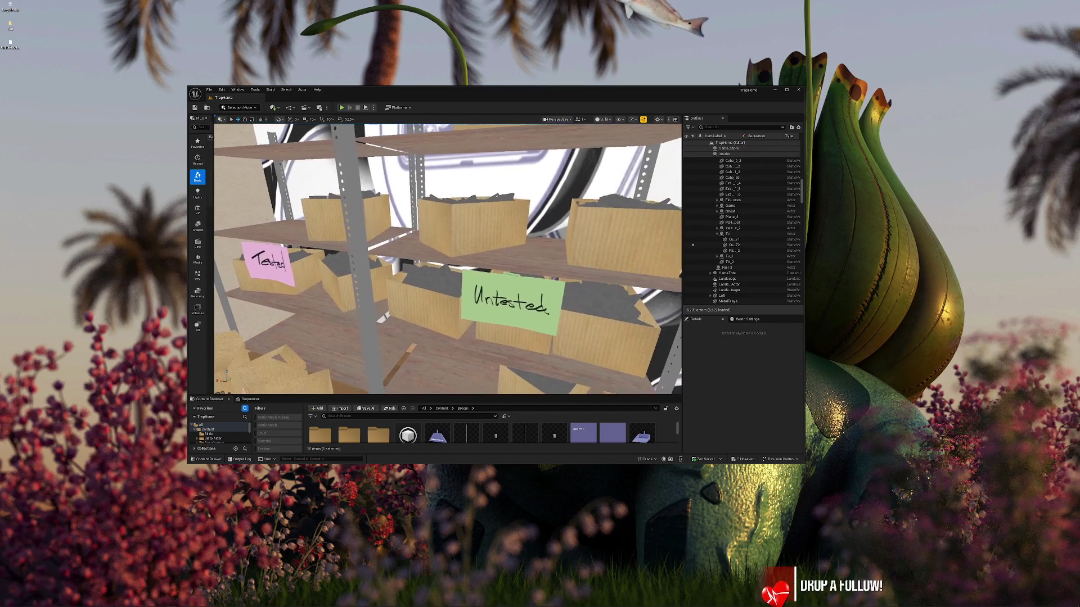
key(q)
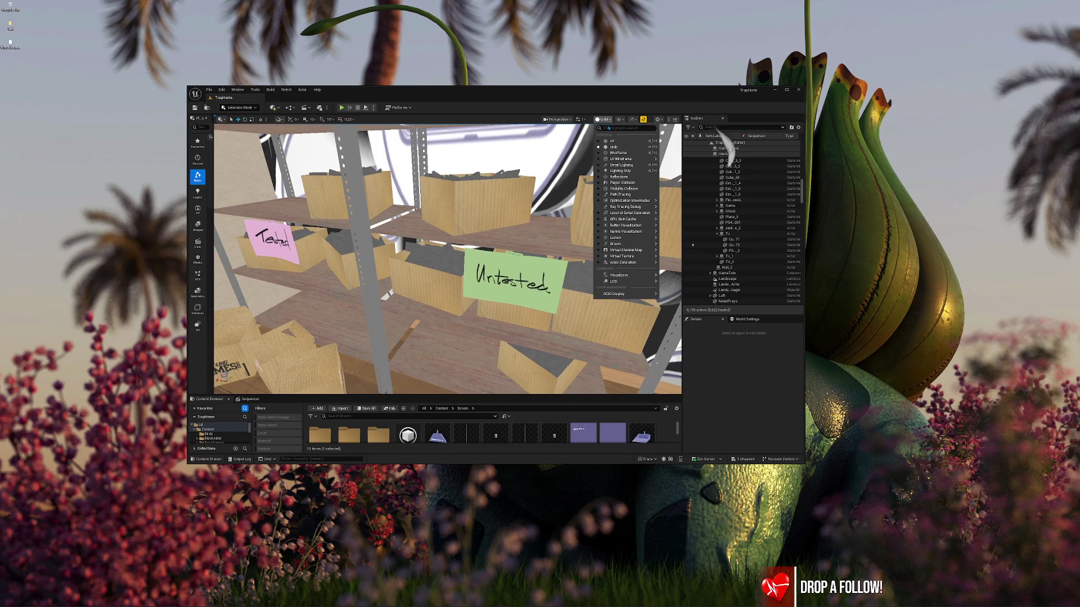
key(alt+4)
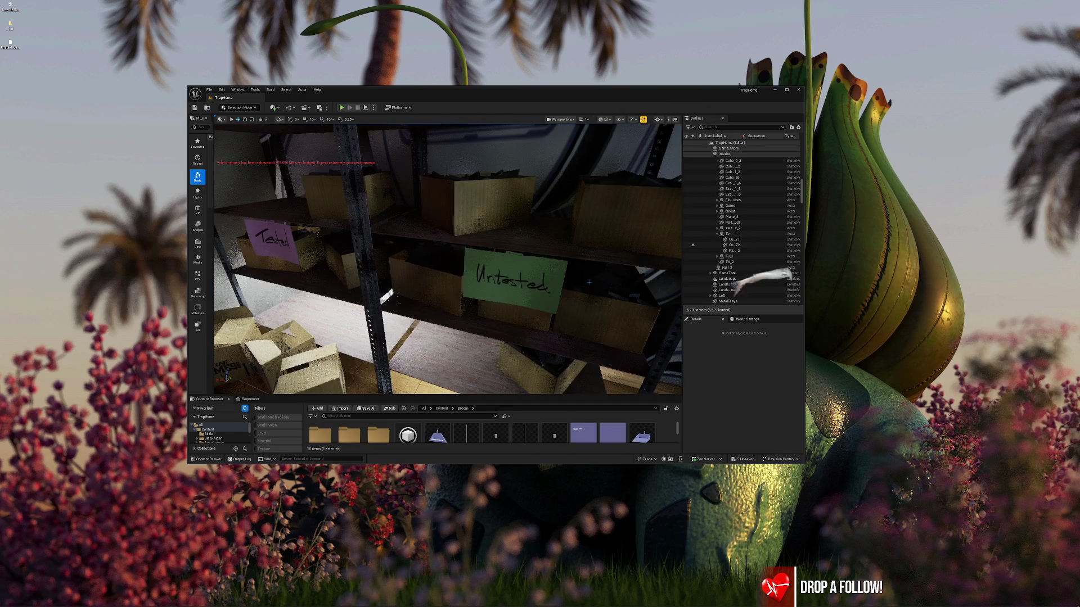
- Select the interior wall behind the Untested boxes, return the viewport to Unlit, and frame it
click(590, 283)
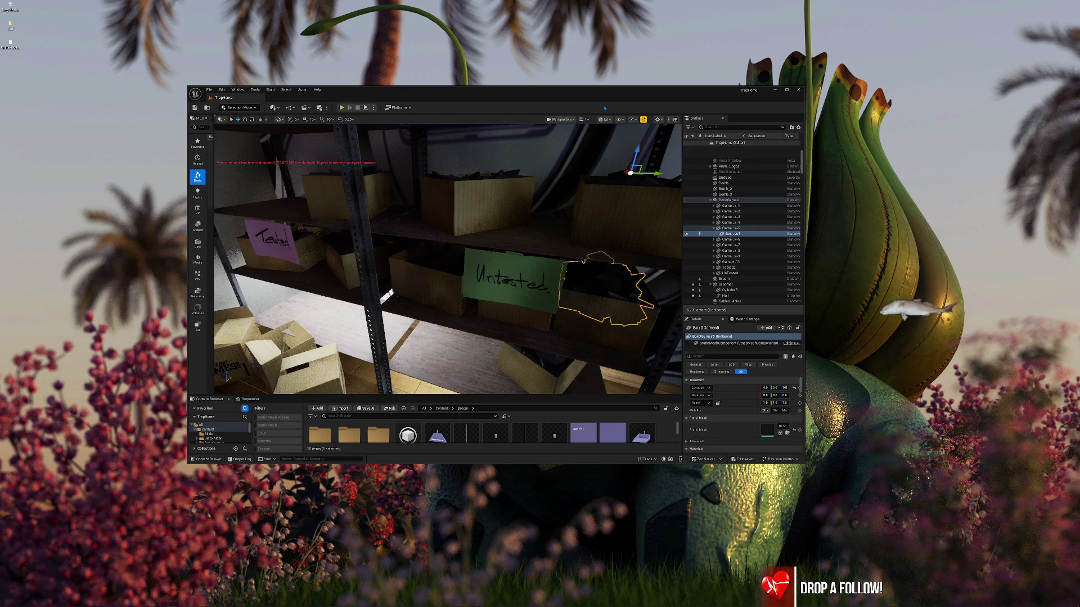
click(610, 125)
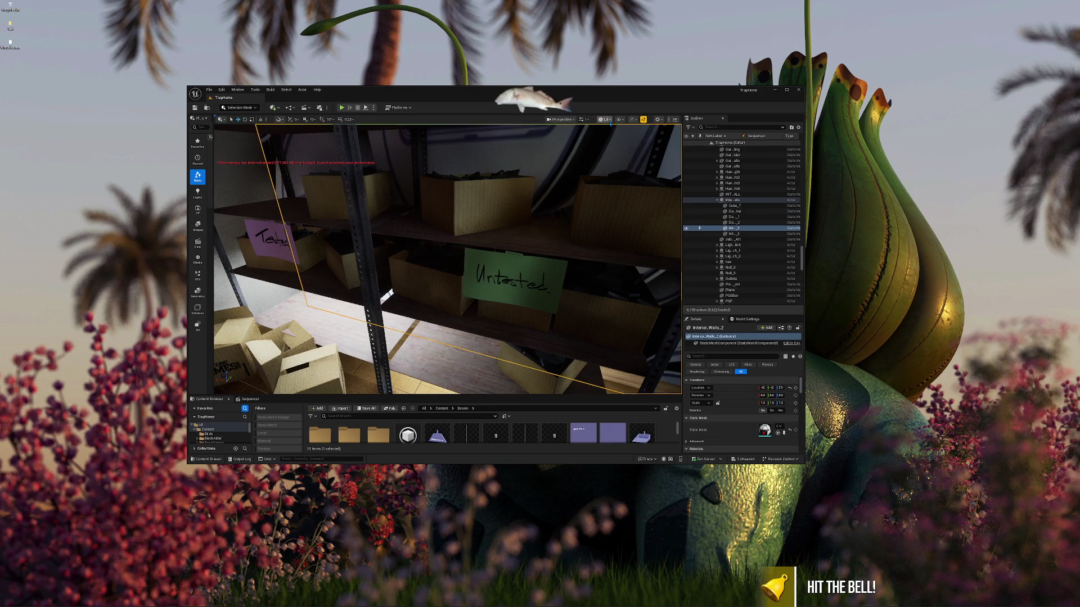
click(605, 119)
click(616, 146)
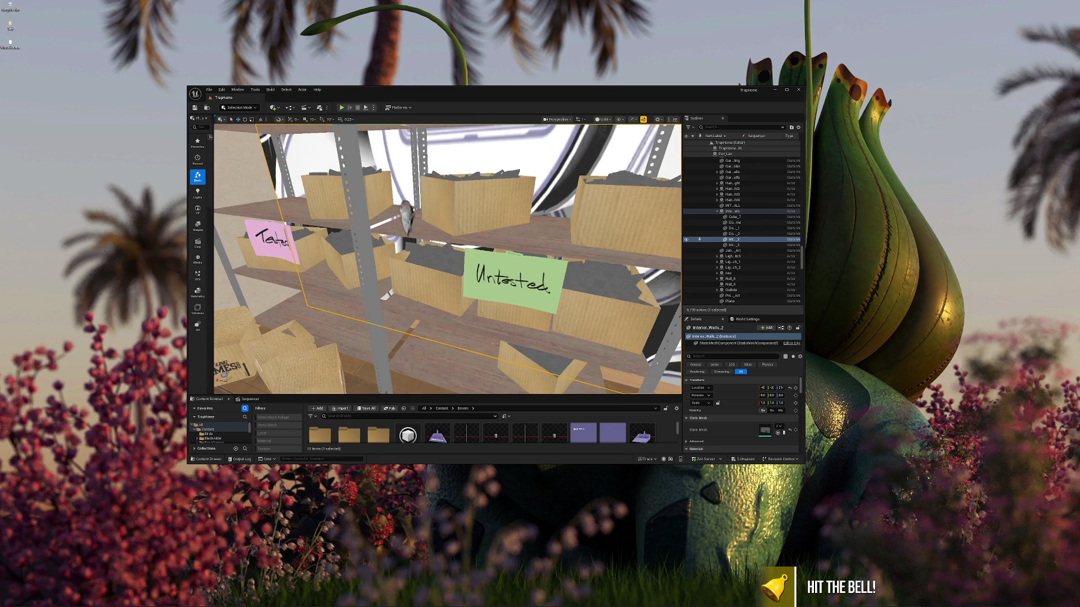
key(f)
- Select GamesBox-10 near the doorway, then undo and redo its move onto the floor
drag(464, 226, 464, 226)
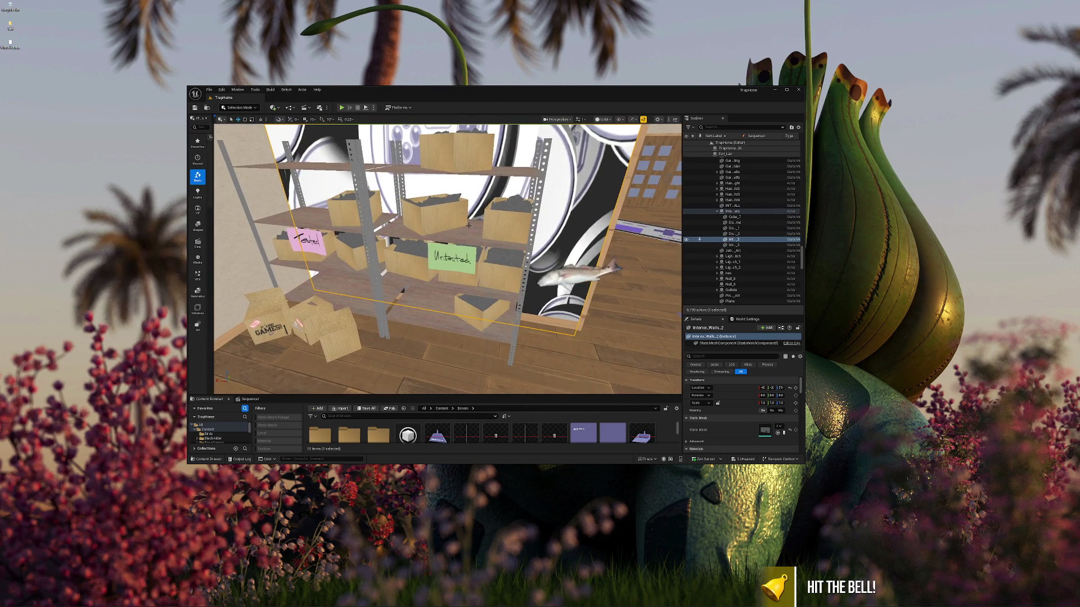
click(509, 230)
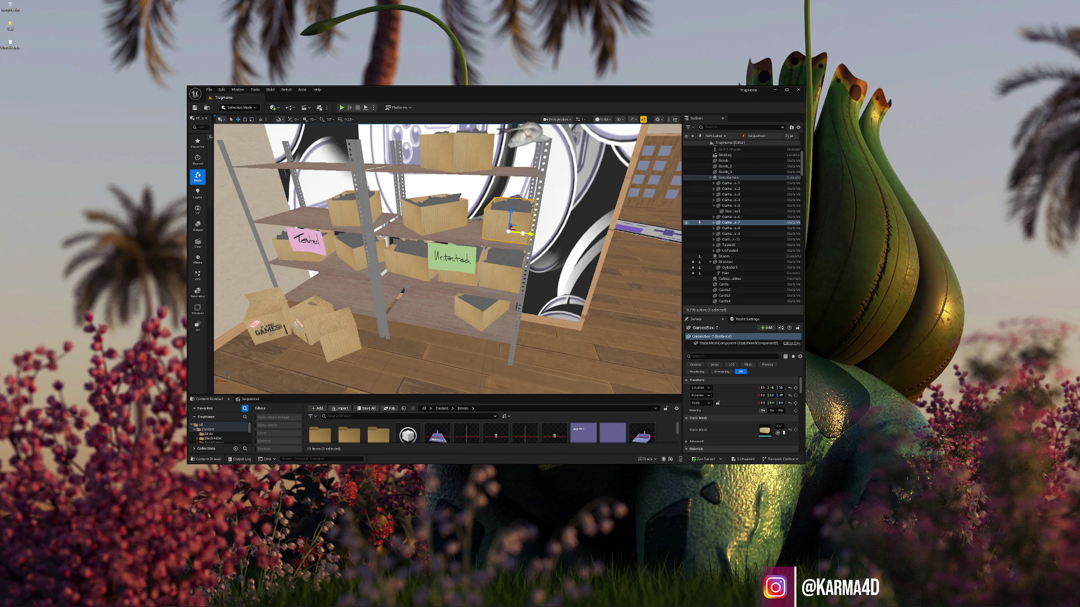
click(526, 227)
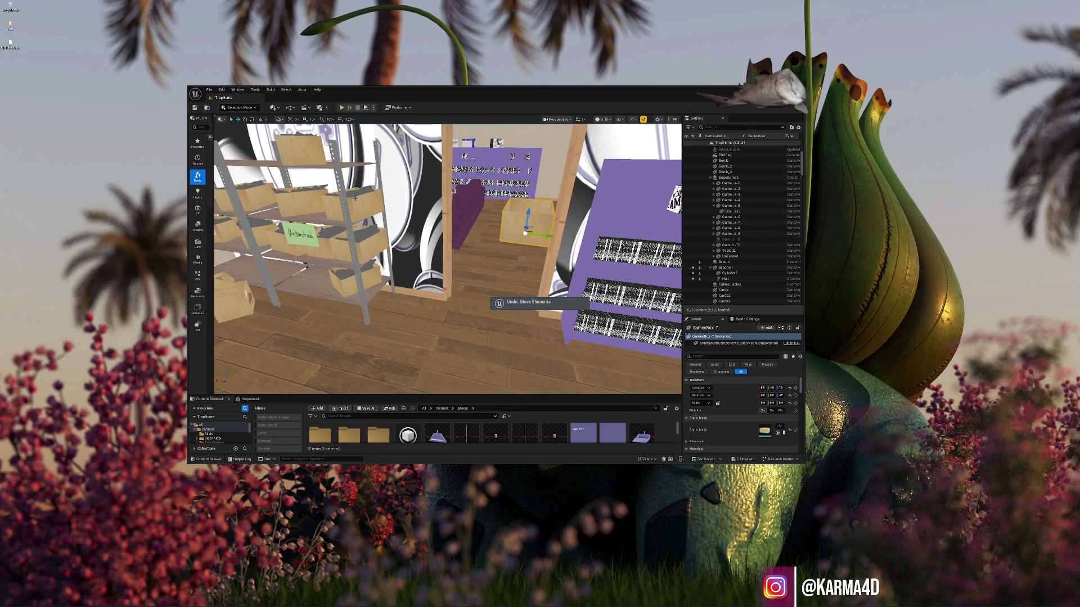
key(ctrl+z)
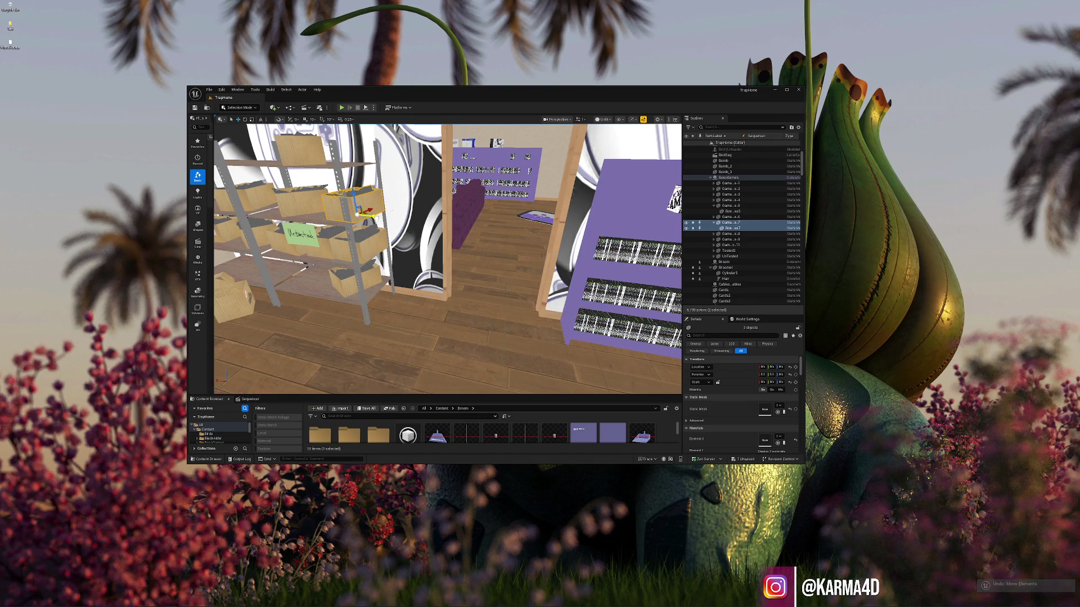
key(ctrl+y)
key(s)
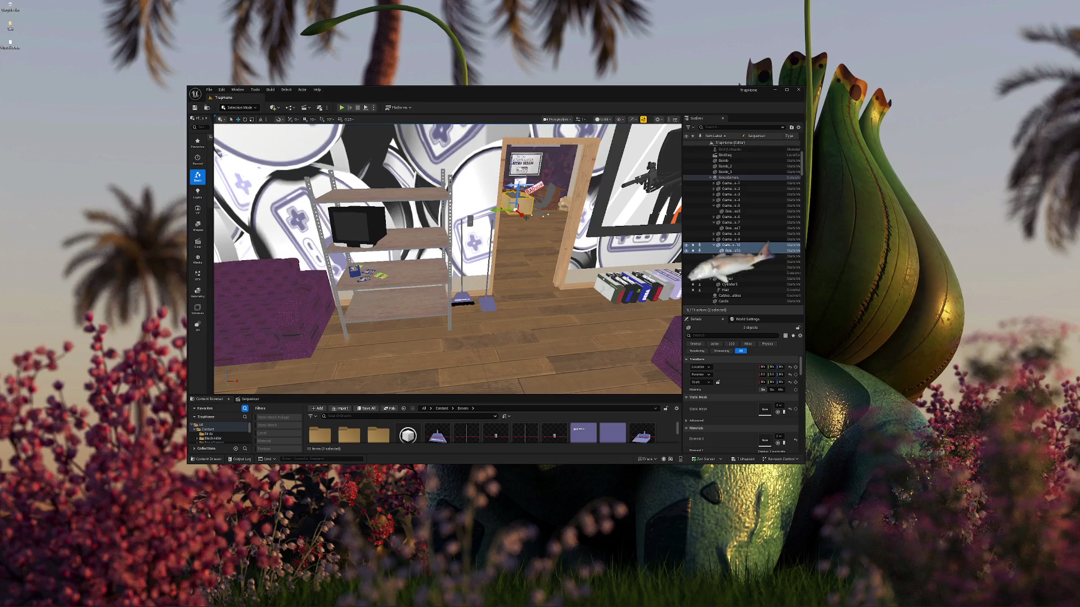
- Drag GamesBox-10 further into the doorway and approach the TV shelf
mouse_move(522, 216)
mouse_down()
mouse_move(535, 228)
mouse_move(404, 240)
mouse_up()
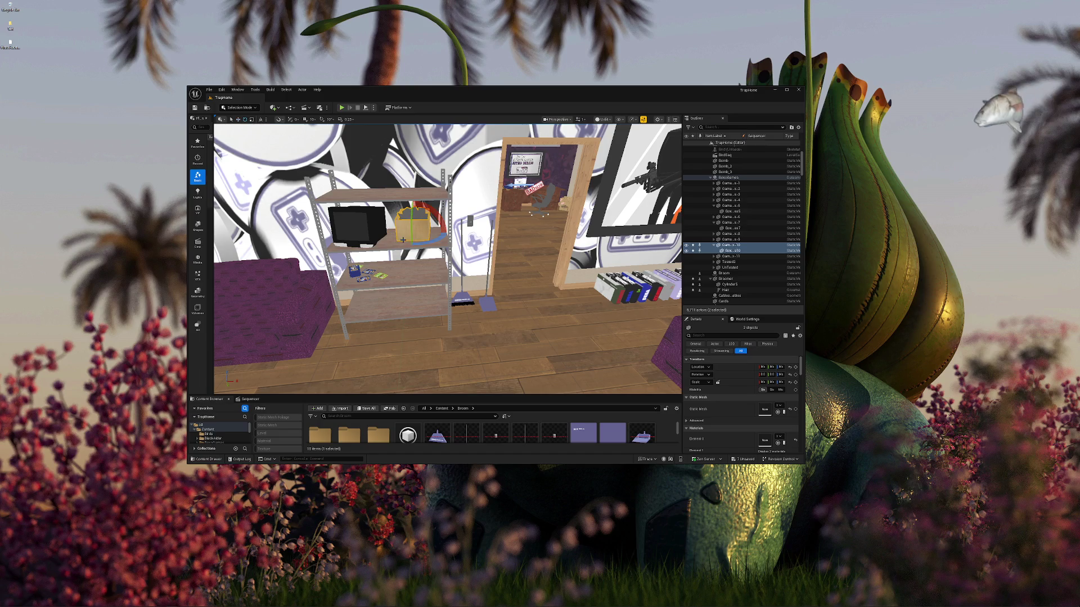
key(Escape)
scroll(403, 240, up, 5)
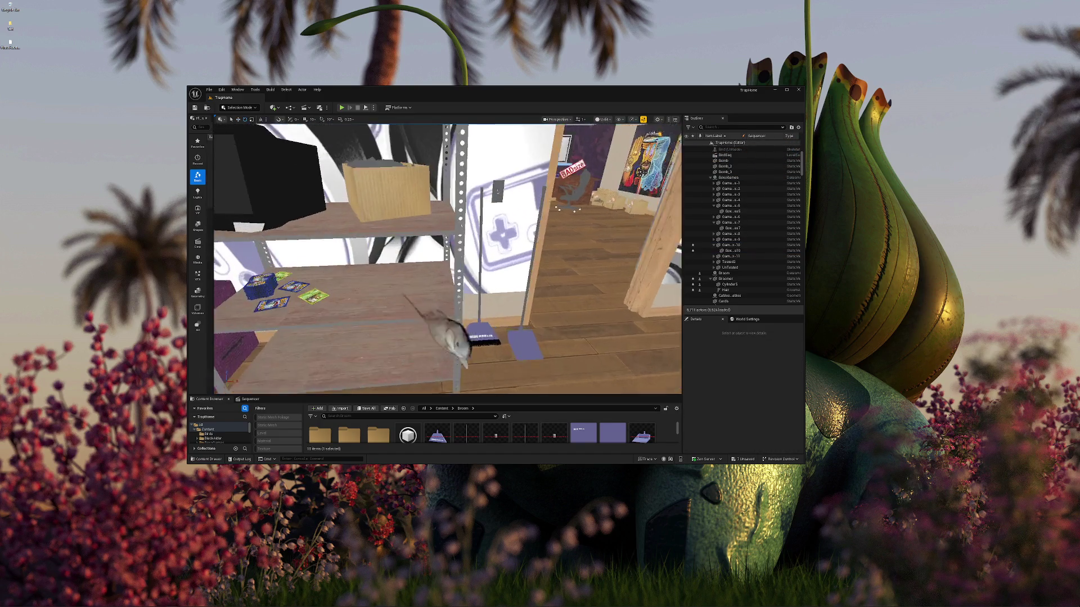
scroll(408, 193, up, 3)
- Select GamesBox-10 beside the TV and add the box lids to the selection
click(409, 194)
key(e)
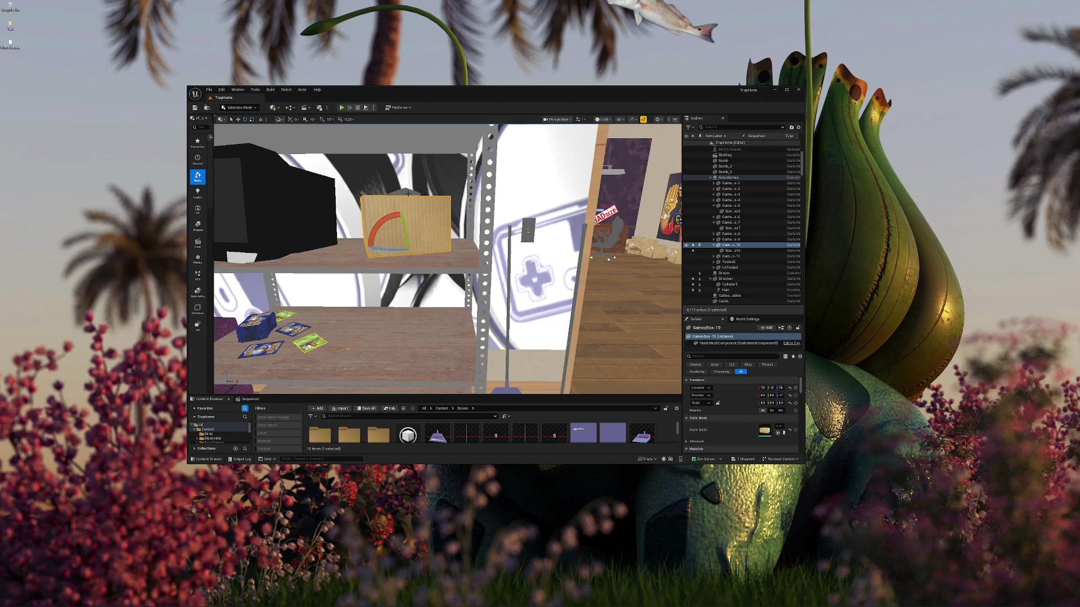
ctrl+click(408, 193)
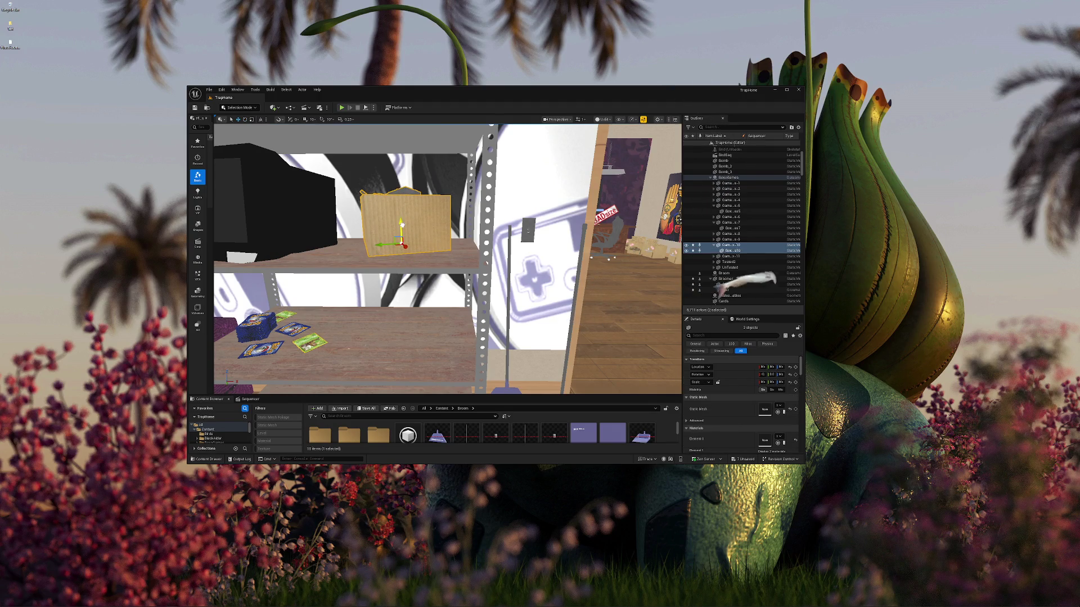
click(401, 225)
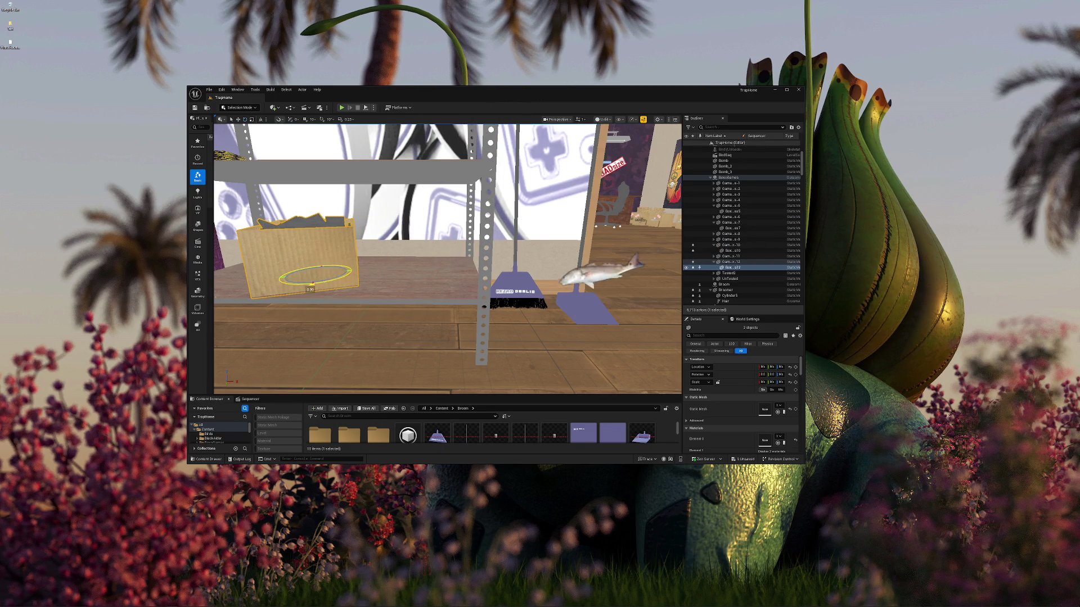
key(Escape)
- Fly through the doorway to the purple game shelf and select the Throwbacks game box
mouse_move(311, 233)
mouse_down()
mouse_move(292, 264)
mouse_move(311, 232)
mouse_up()
key(w)
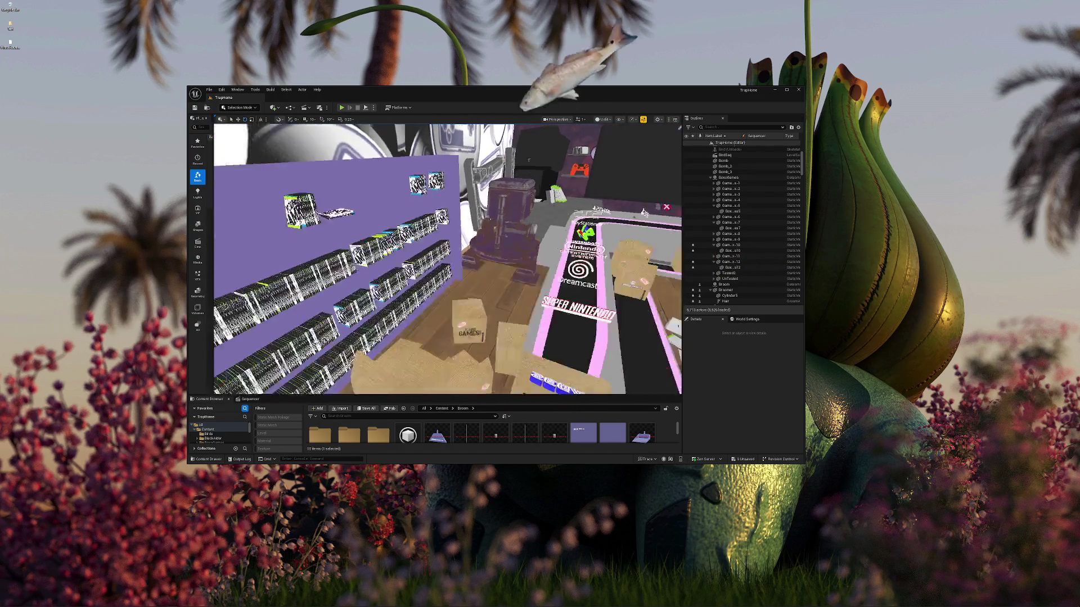
key(w)
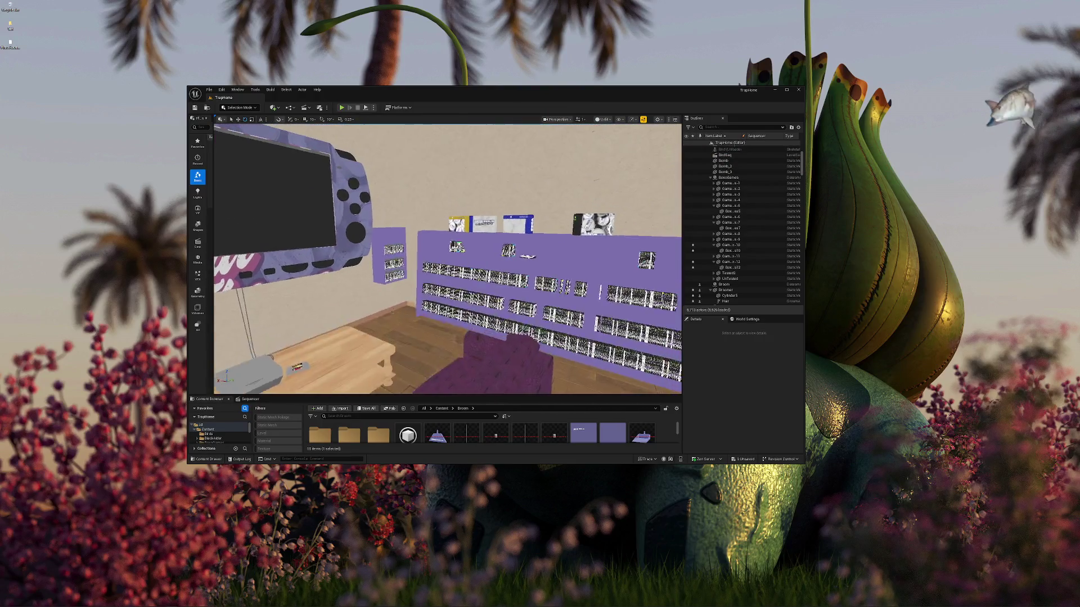
key(w)
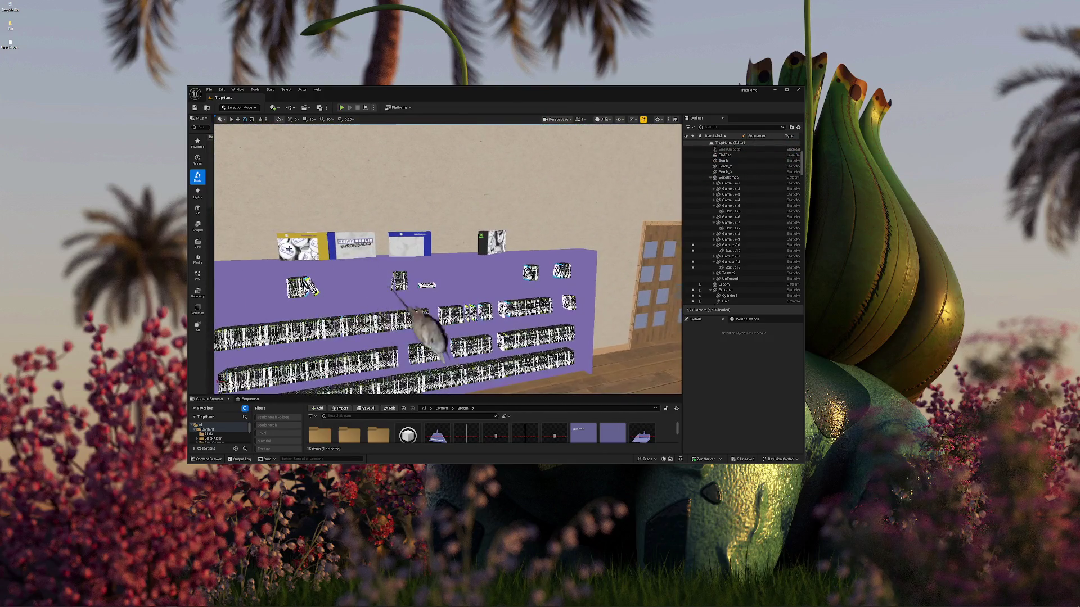
click(352, 245)
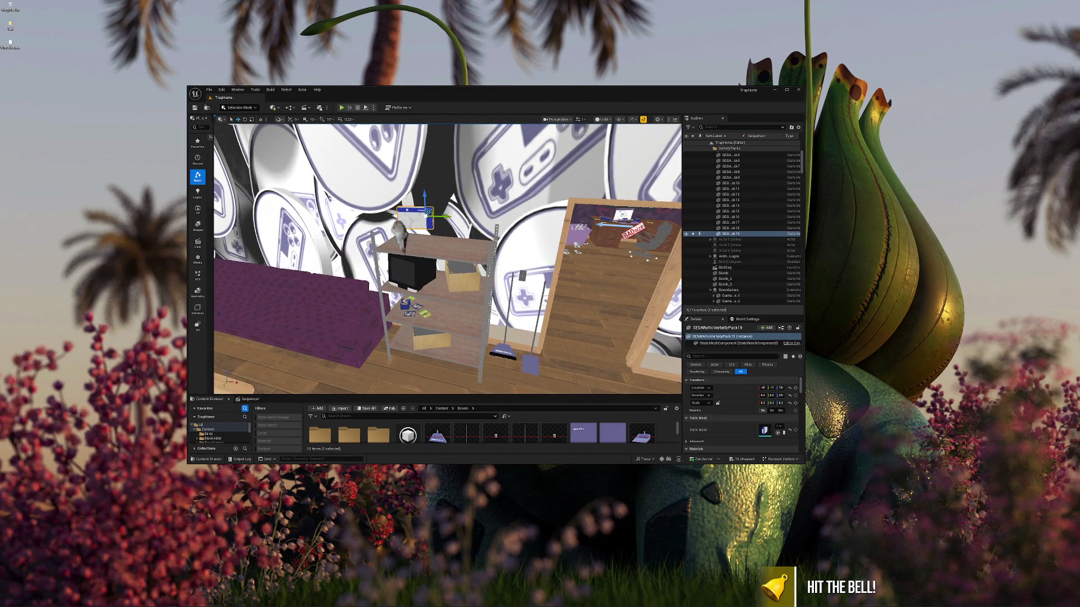
- Move the game box left and down on the shelf top, then inspect the Throwbacks sign
mouse_move(419, 231)
mouse_down()
mouse_move(399, 253)
mouse_move(414, 258)
mouse_up()
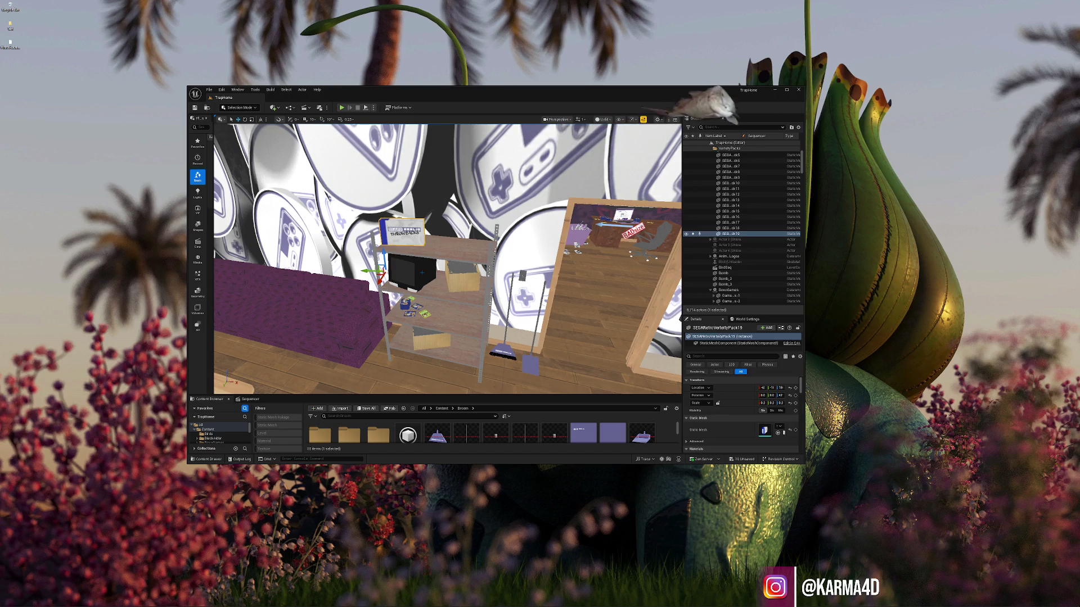
key(Escape)
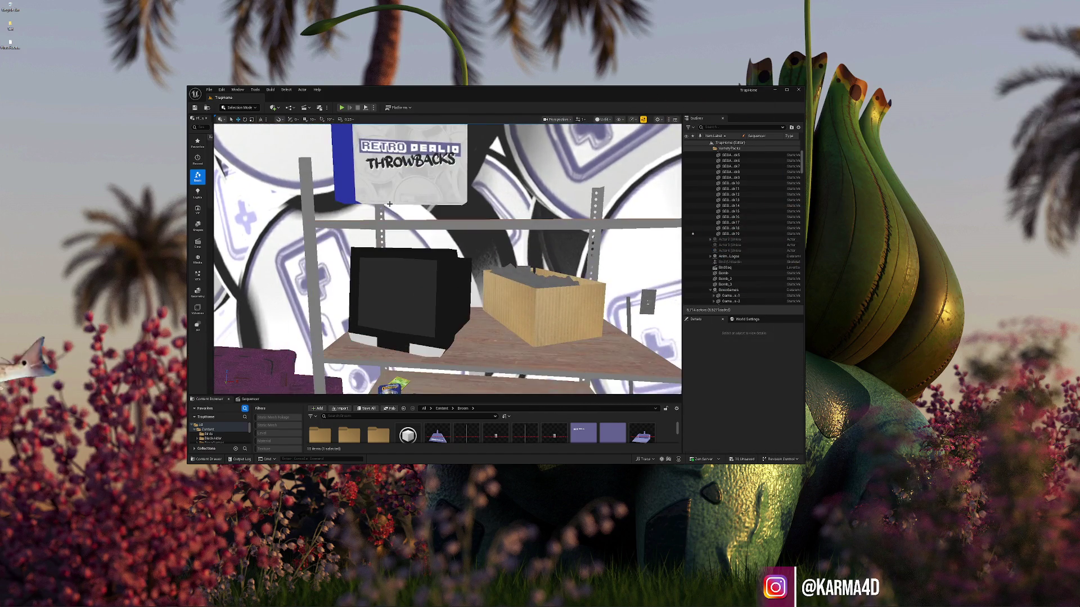
click(391, 205)
scroll(405, 200, down, 5)
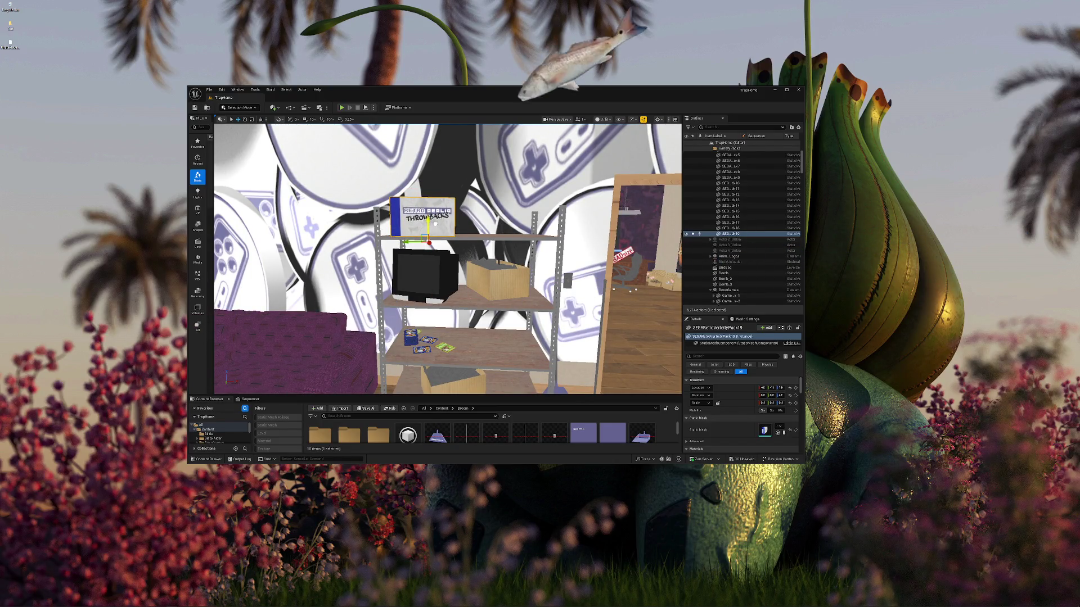
key(Escape)
drag(434, 224, 348, 228)
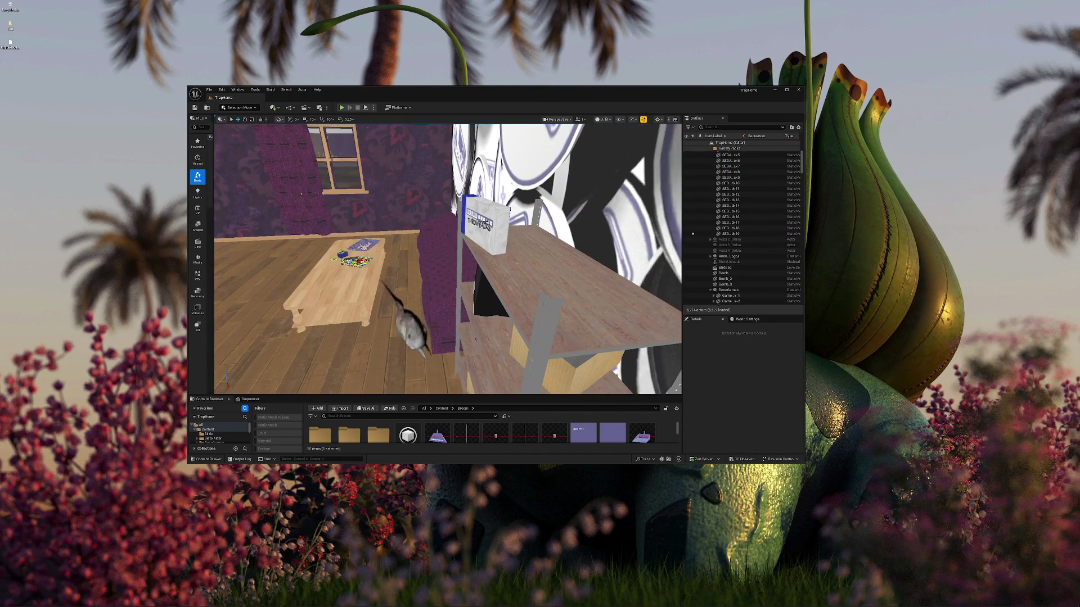
- Check the Variety Pack on the coffee table, then save all modified assets
click(365, 251)
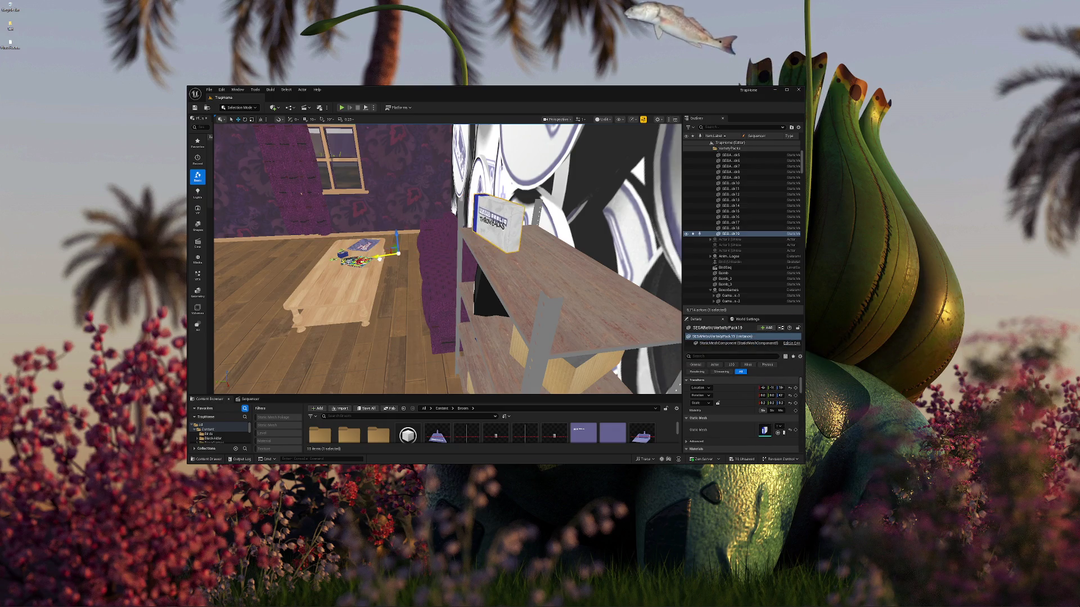
key(Escape)
drag(366, 252, 344, 393)
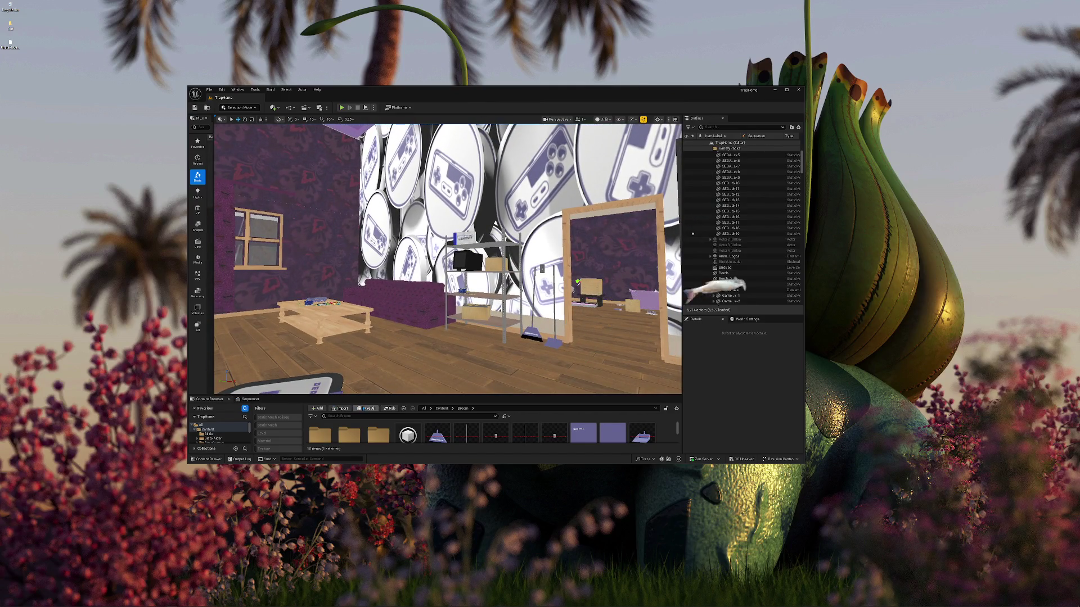
click(367, 409)
click(575, 371)
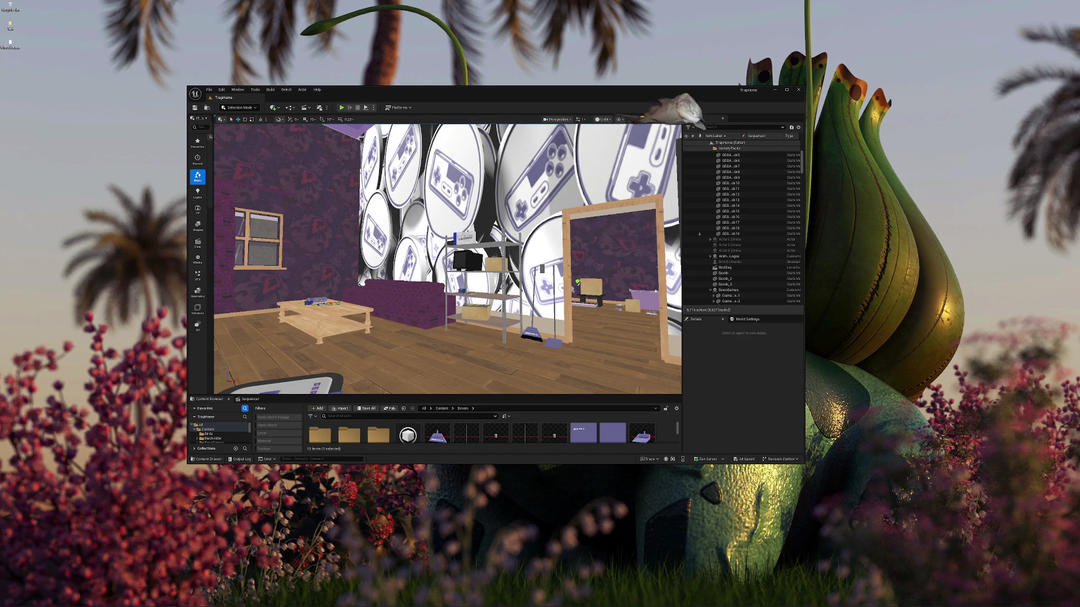
- Fly to the metal shelf with the TV and select the card stack Cards5
key(w)
key(s)
click(380, 302)
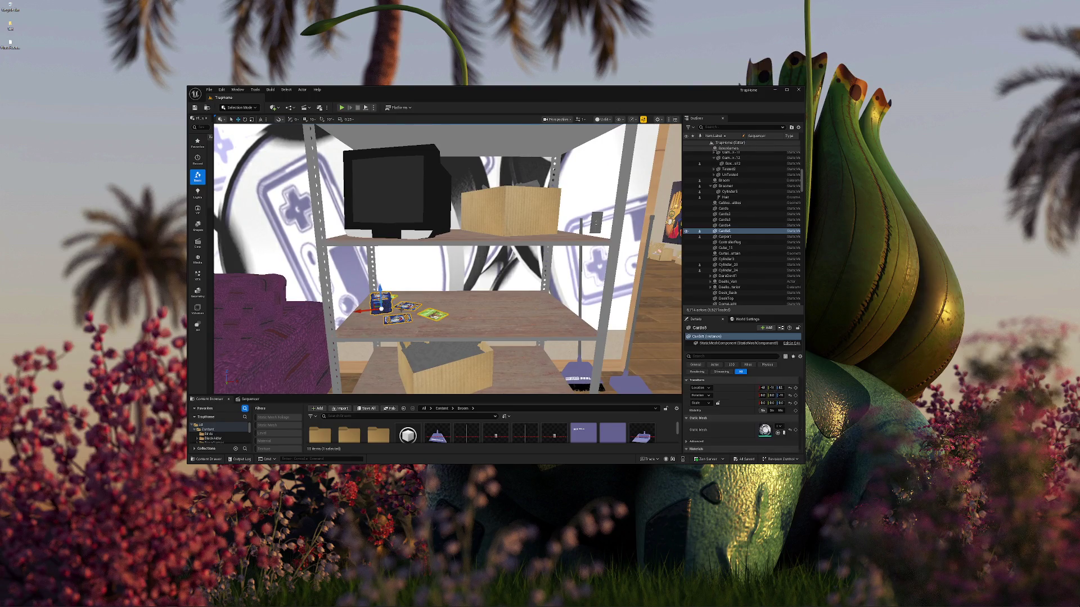
- Duplicate Cards5 to the right, and duplicate the YOUNG GAMES box rotated 90° at 0.1 scale
mouse_move(380, 303)
mouse_down()
mouse_move(455, 297)
mouse_move(470, 310)
mouse_move(488, 295)
mouse_move(483, 304)
mouse_move(553, 311)
mouse_move(569, 343)
mouse_move(562, 324)
mouse_move(529, 312)
mouse_up()
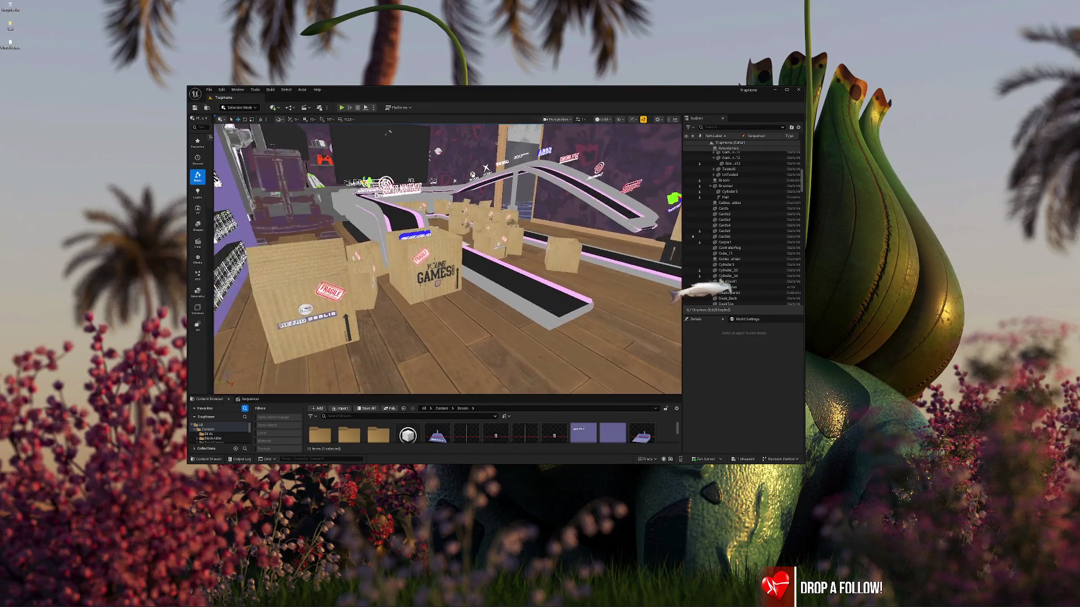
click(425, 285)
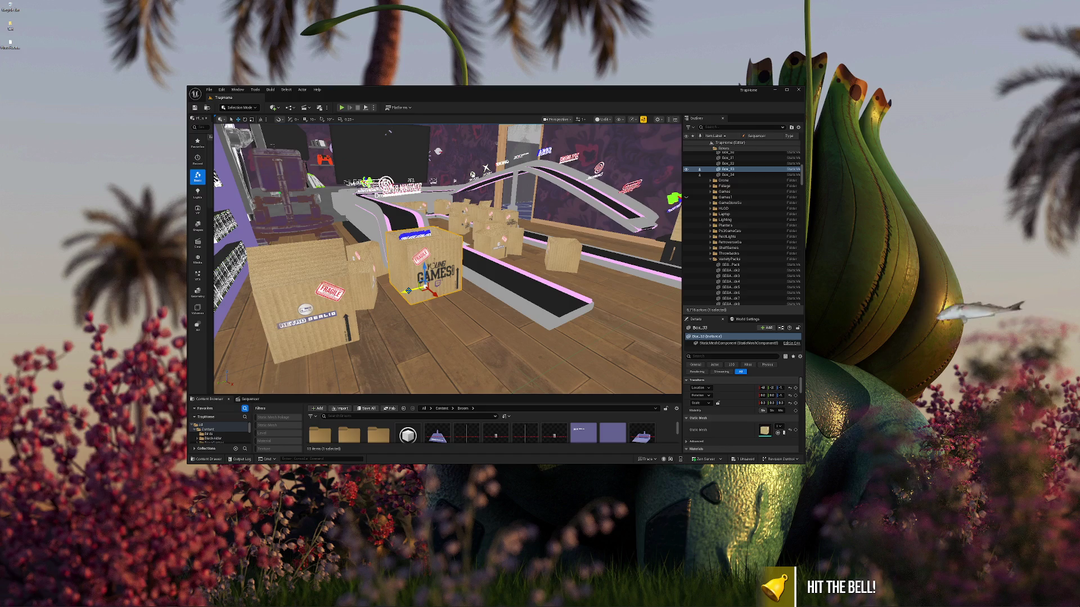
mouse_move(409, 291)
mouse_down()
mouse_move(366, 298)
mouse_move(444, 272)
mouse_move(506, 273)
mouse_move(467, 158)
mouse_move(392, 225)
mouse_move(458, 207)
mouse_move(462, 180)
mouse_move(460, 194)
mouse_up()
key(e)
key(w)
key(r)
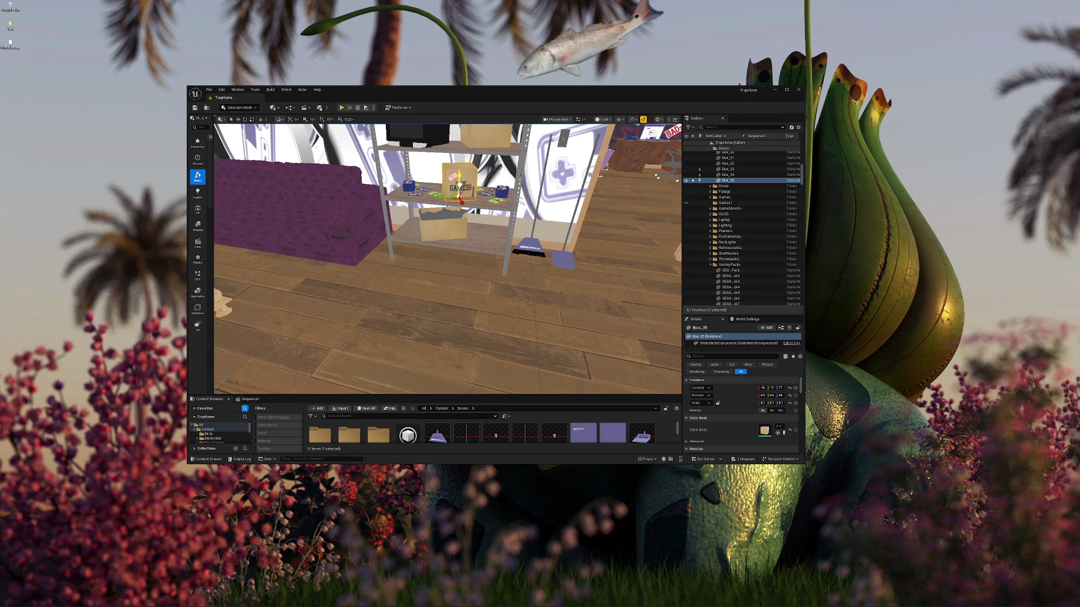
- Rotate the small YOUNG GAMES box copy around its vertical axis to sit right on the shelf
key(Escape)
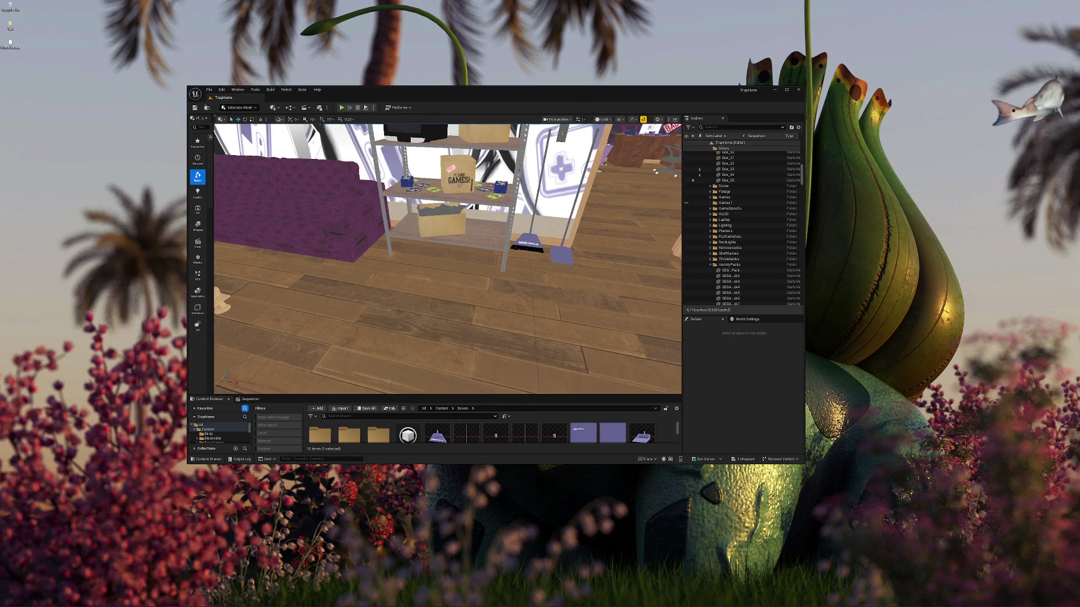
scroll(447, 258, up, 10)
click(477, 225)
mouse_move(459, 246)
mouse_down()
mouse_move(433, 248)
mouse_move(453, 231)
mouse_move(445, 228)
mouse_move(518, 270)
mouse_move(528, 248)
mouse_move(504, 252)
mouse_up()
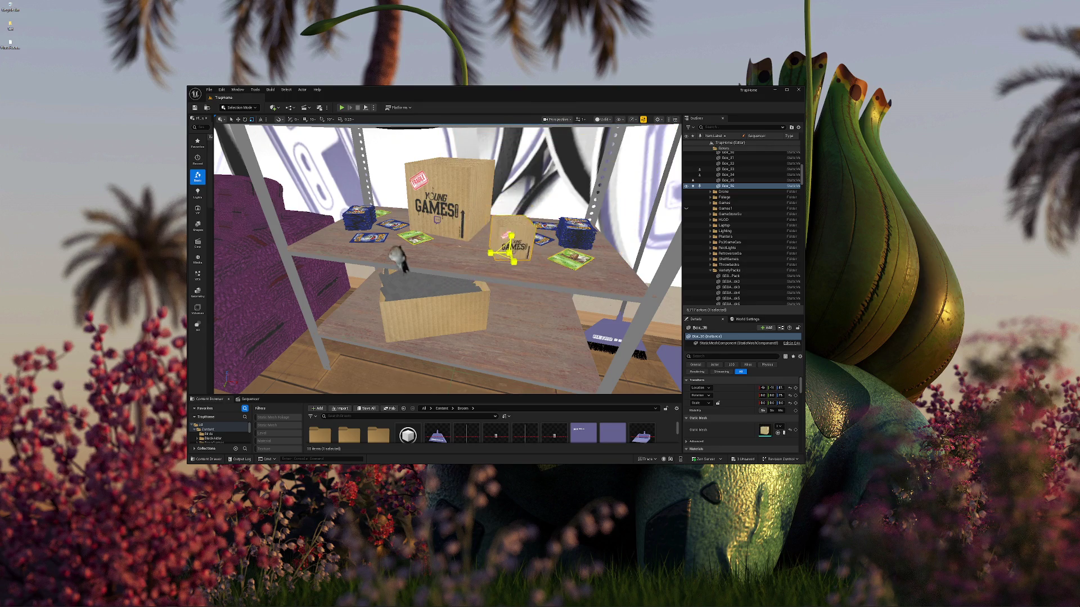
key(Escape)
key(s)
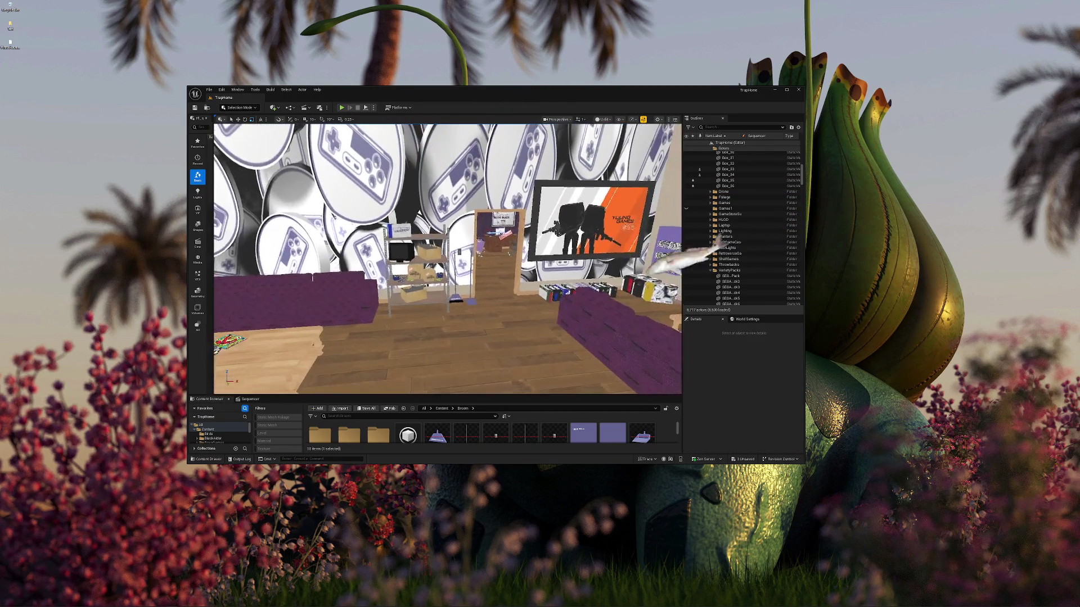
key(w)
click(405, 272)
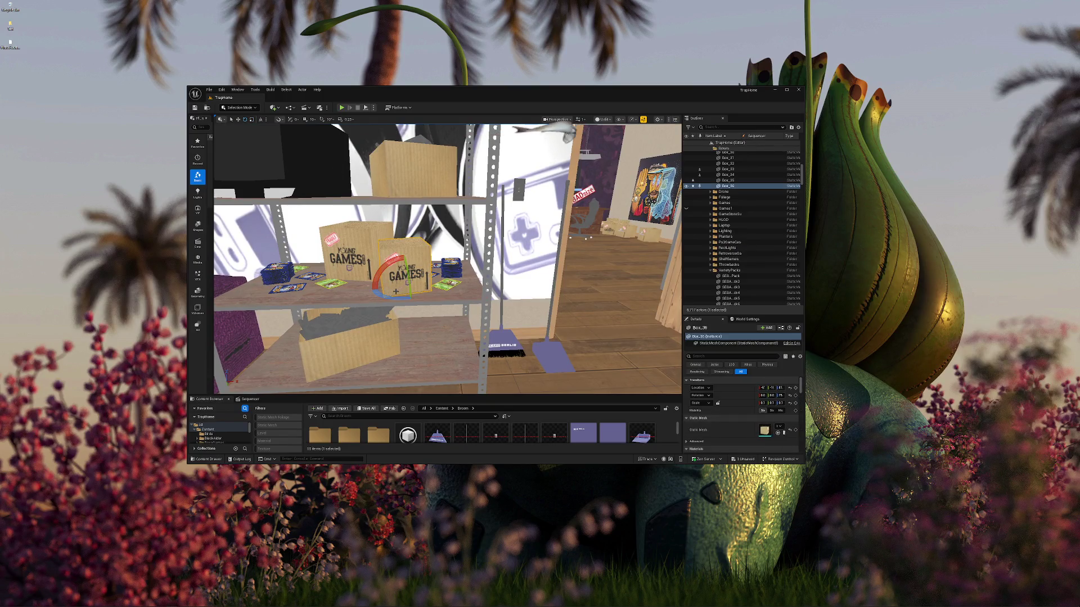
drag(394, 257, 441, 284)
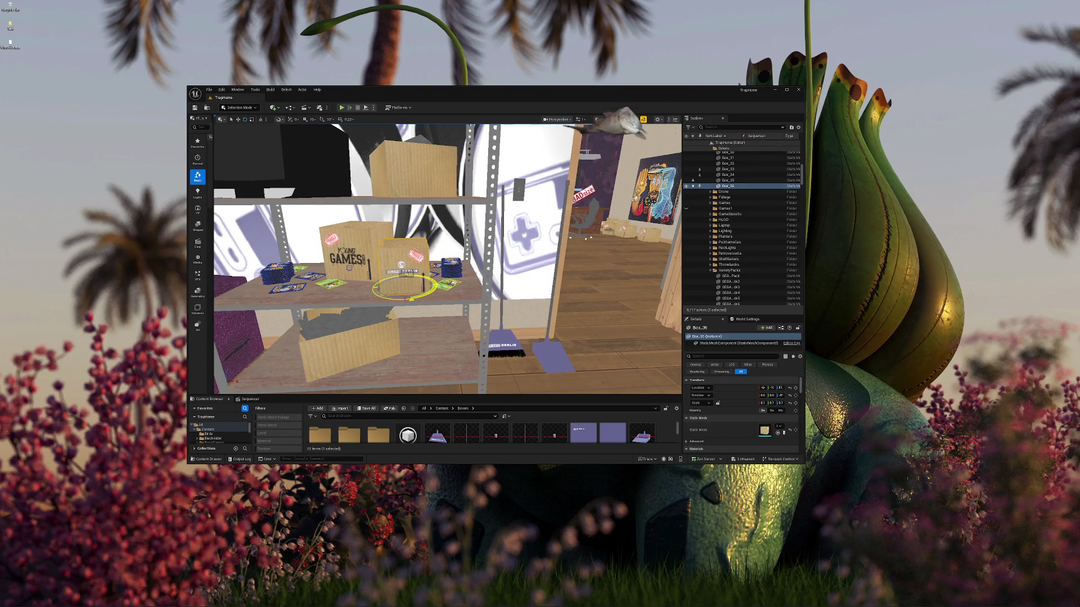
- Pull back to view the whole room and save all modified assets
key(Escape)
key(s)
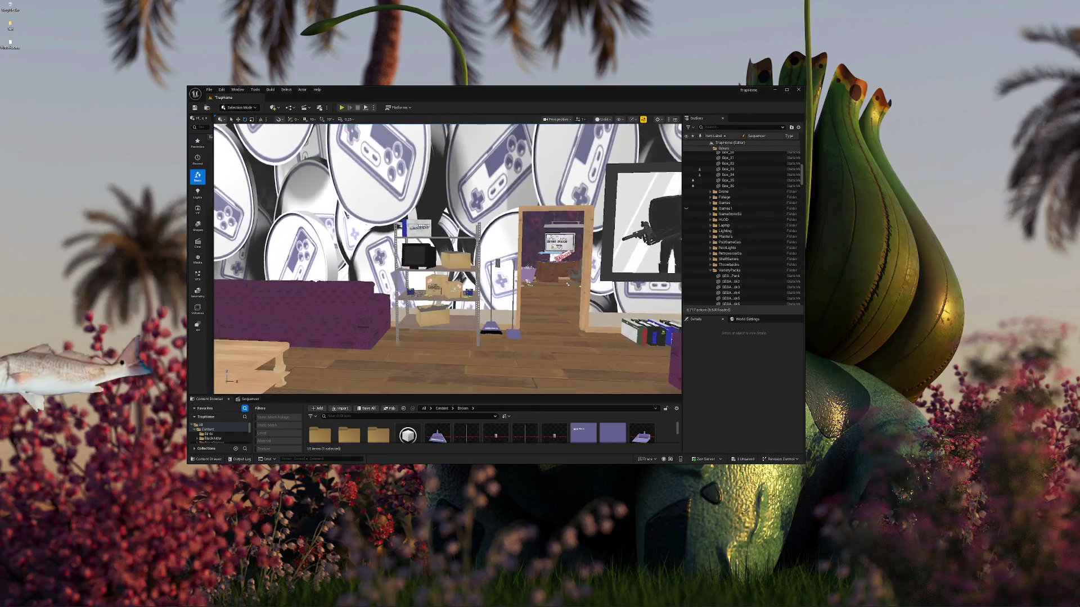
key(a)
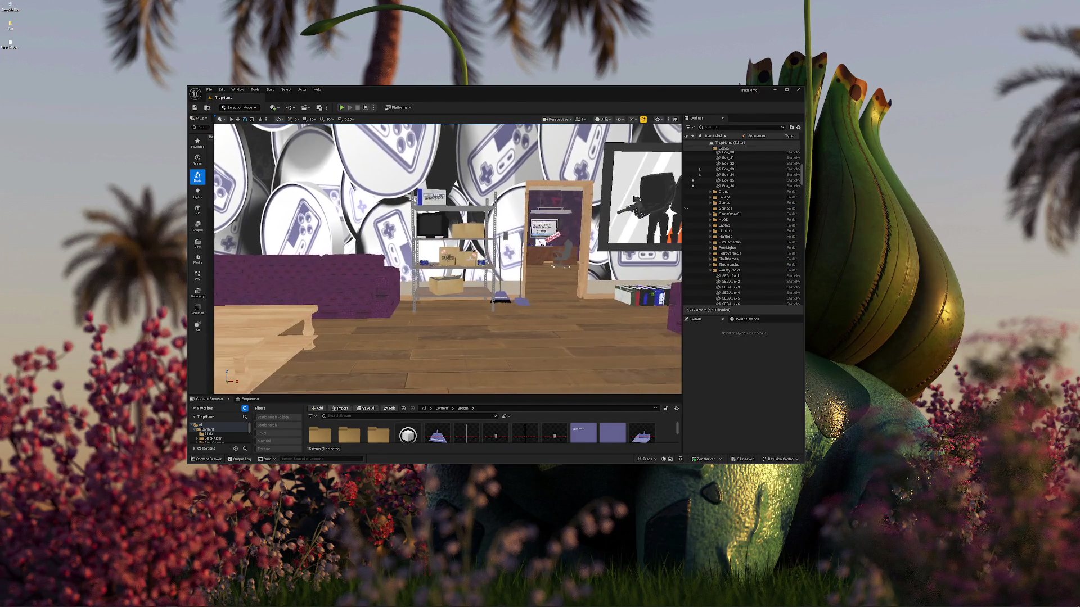
key(s)
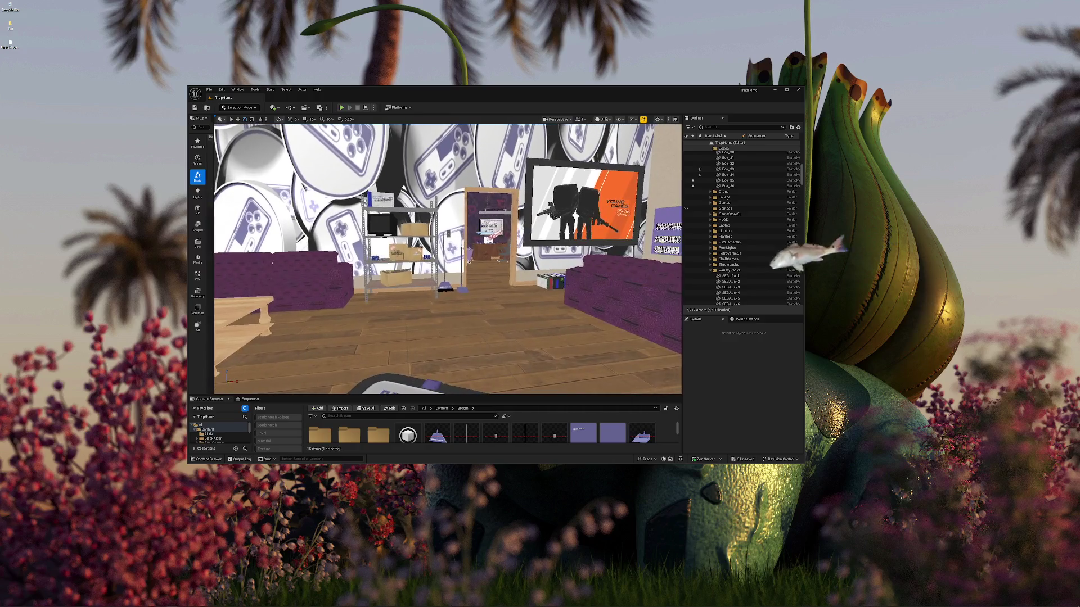
key(a)
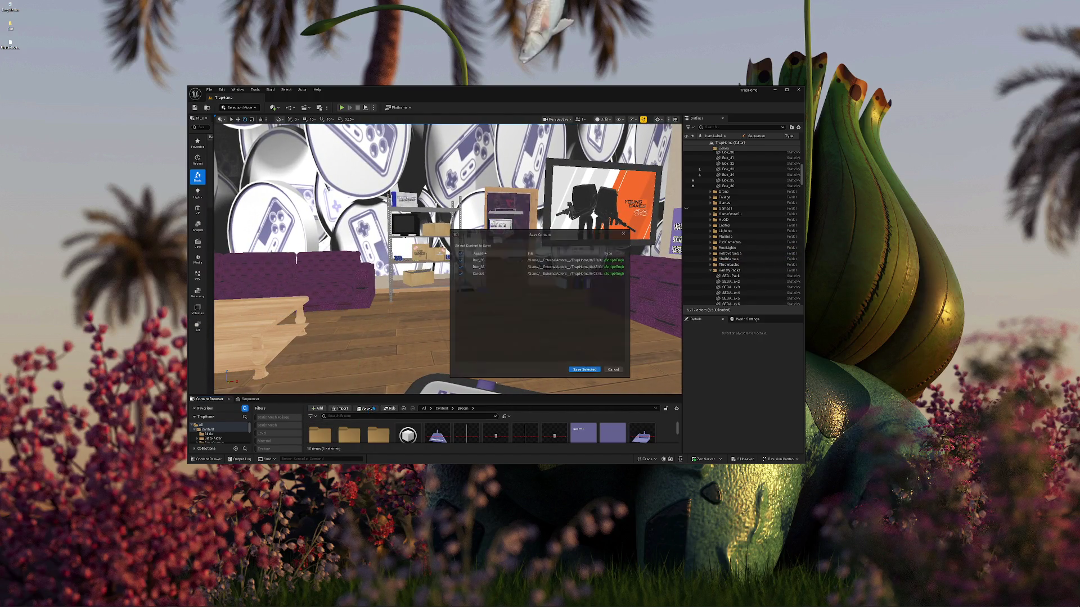
click(595, 371)
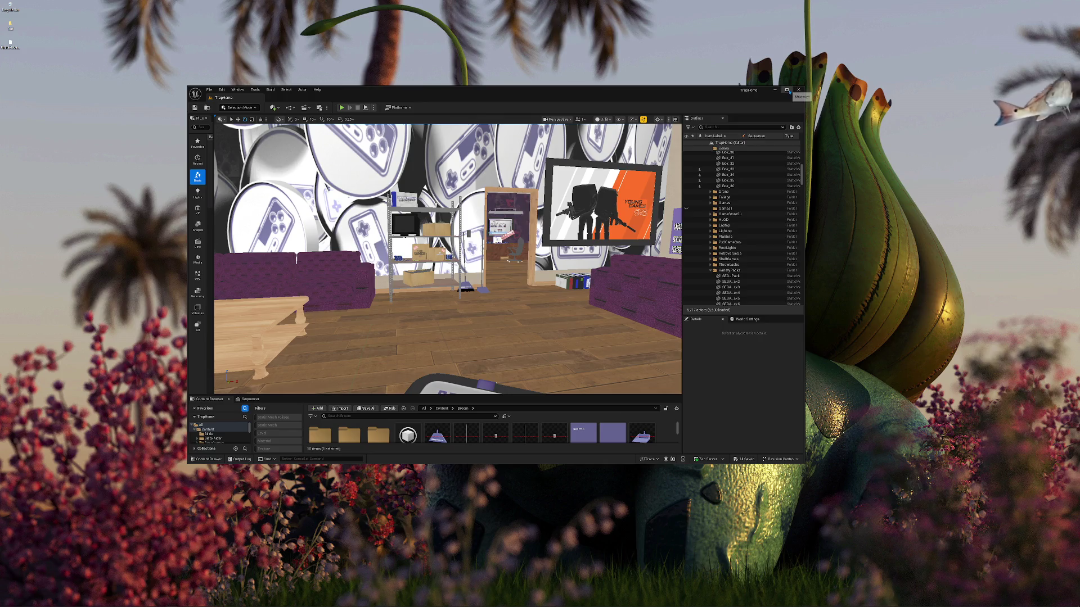
click(786, 90)
key(w)
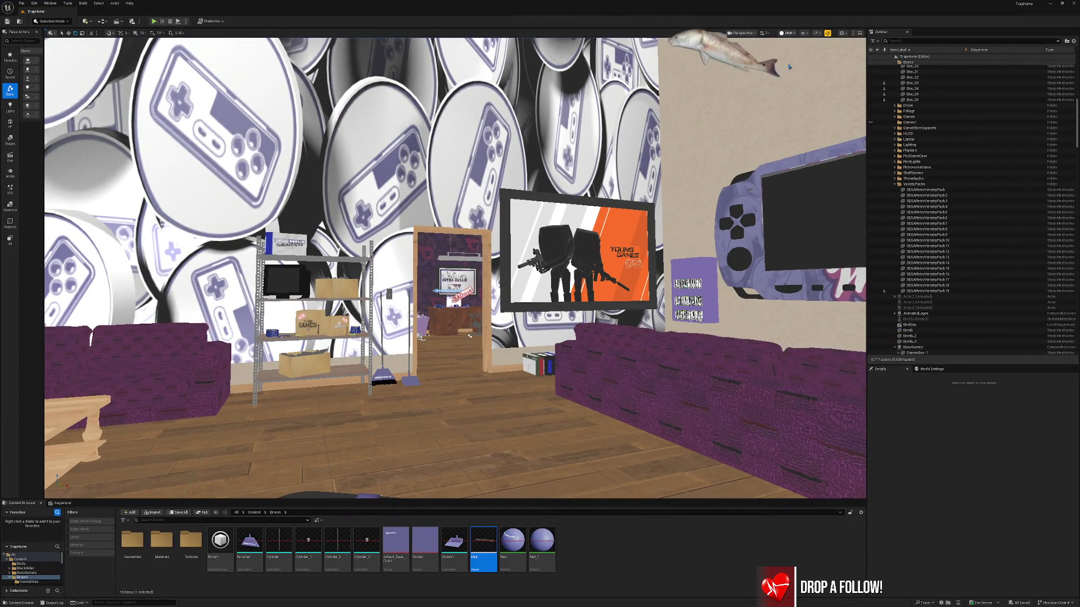
- Switch the viewport to Lit and fly past the sofa to the tray on the coffee table
key(alt+4)
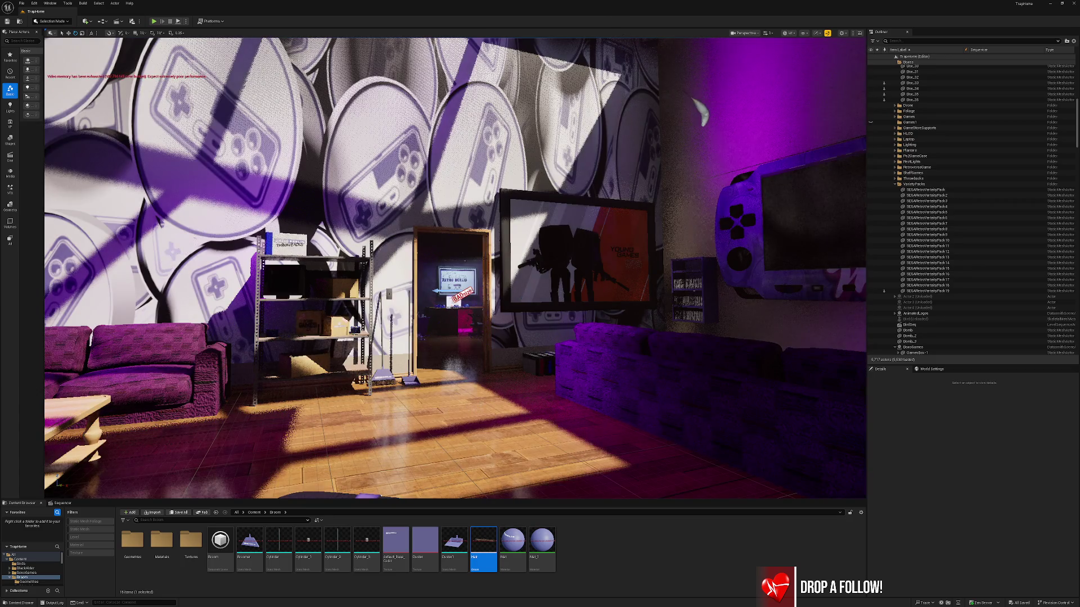
key(w)
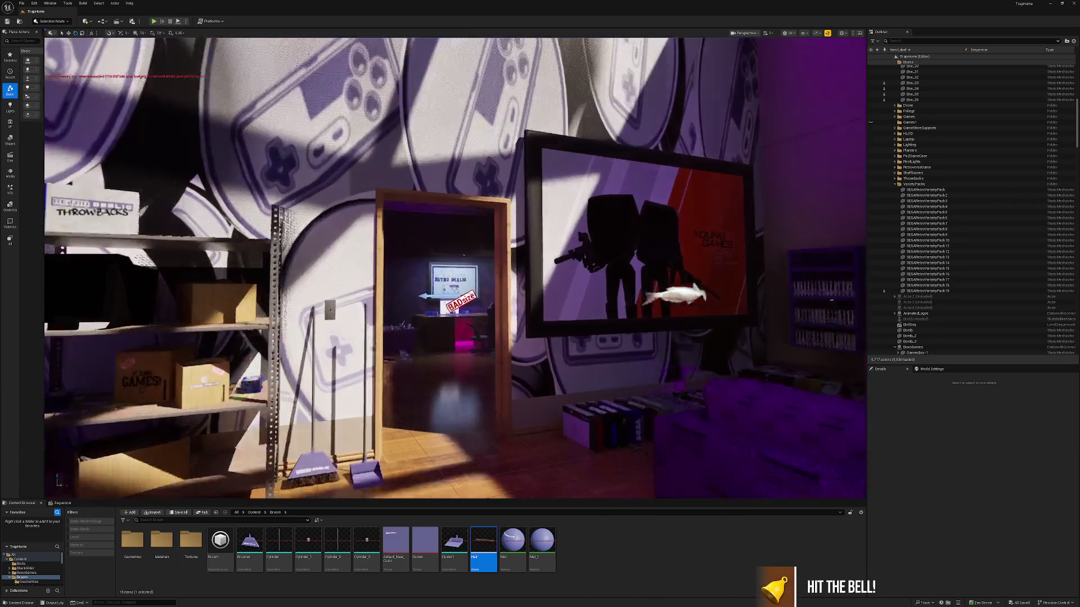
key(s)
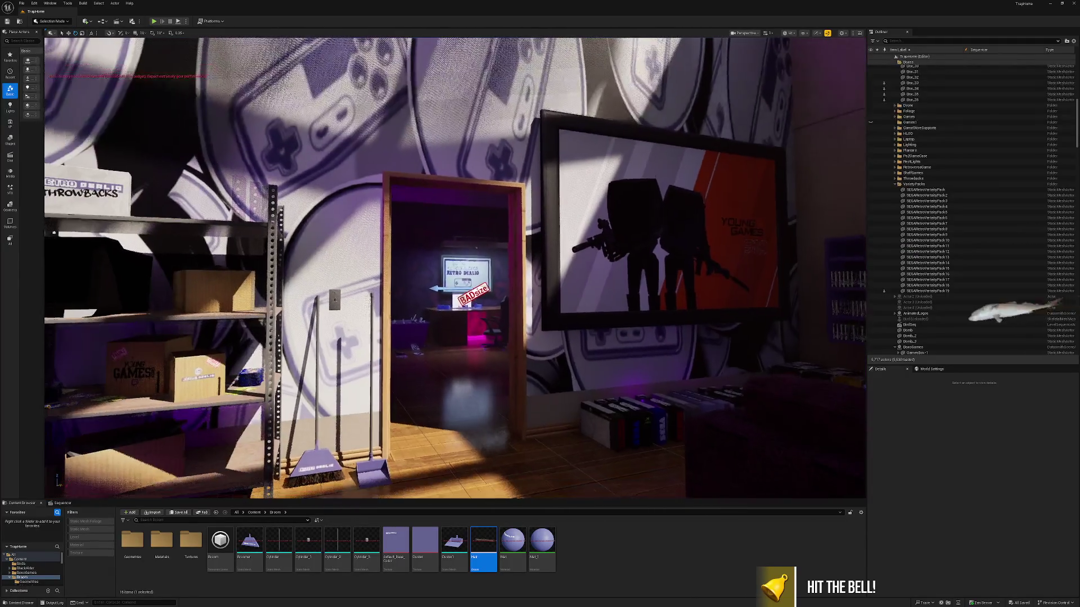
key(a)
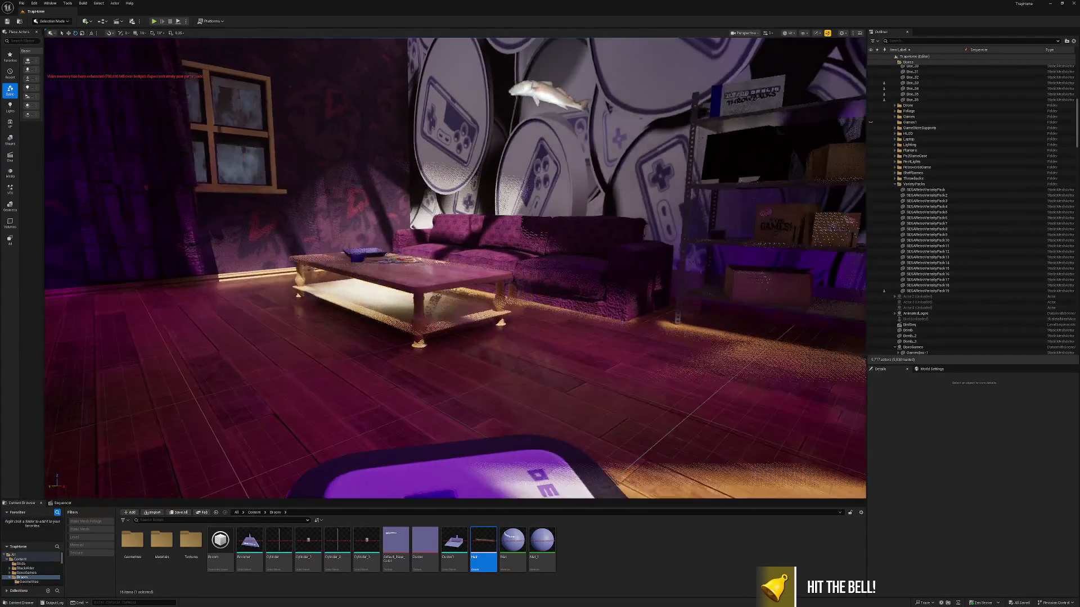
key(w)
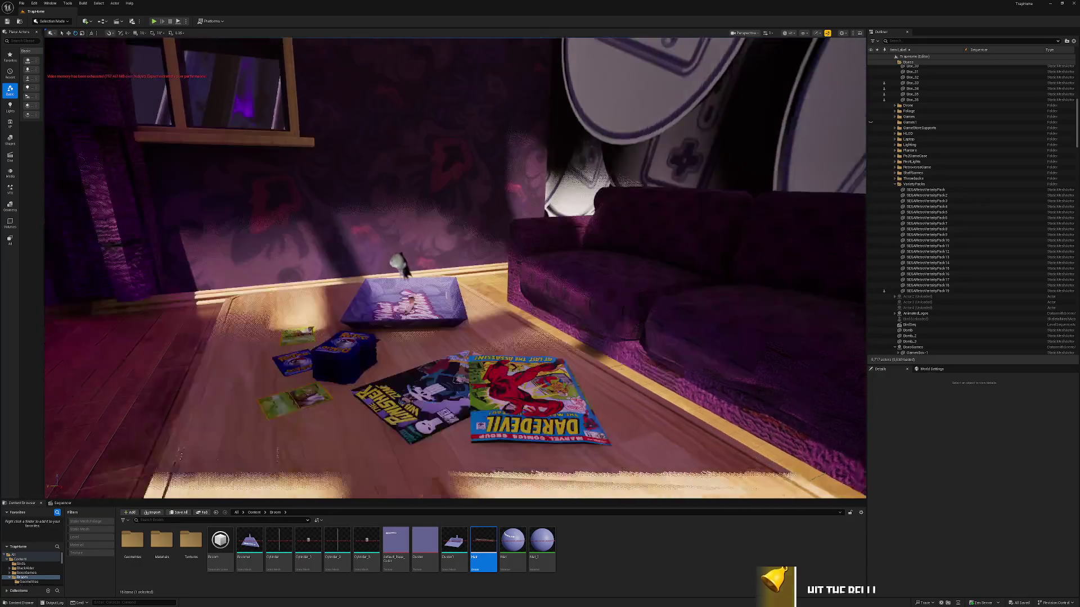
key(d)
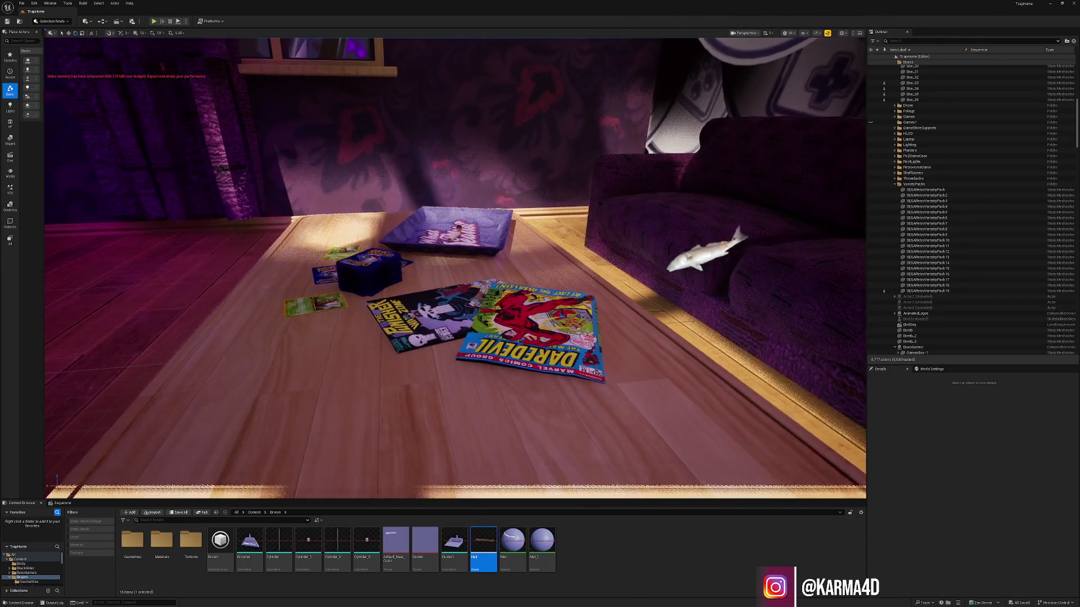
key(w)
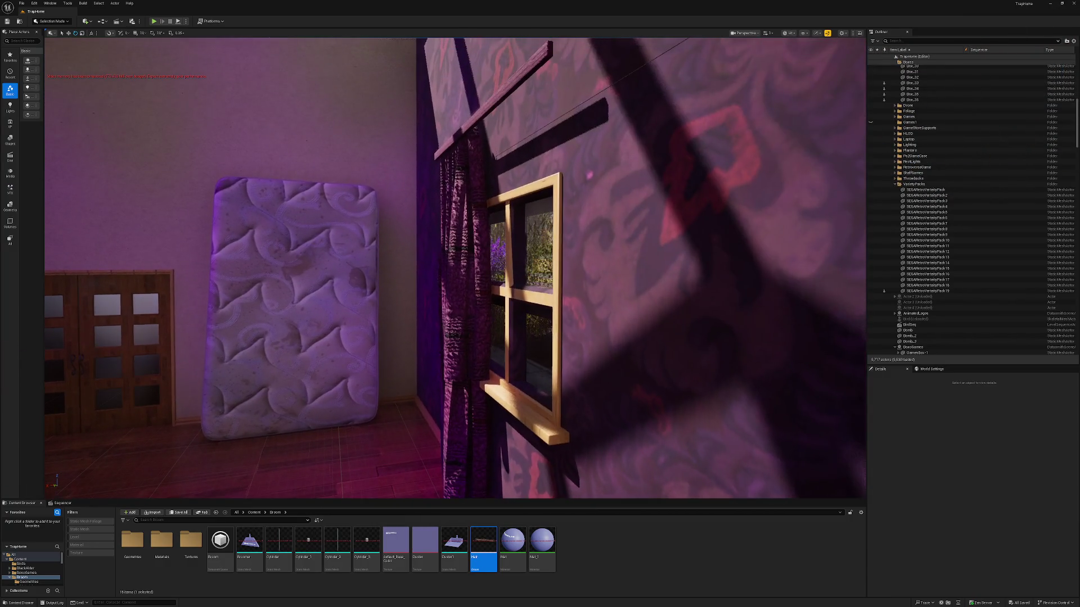
- Select the curtain beside the window and open the list of modified assets to save
click(466, 315)
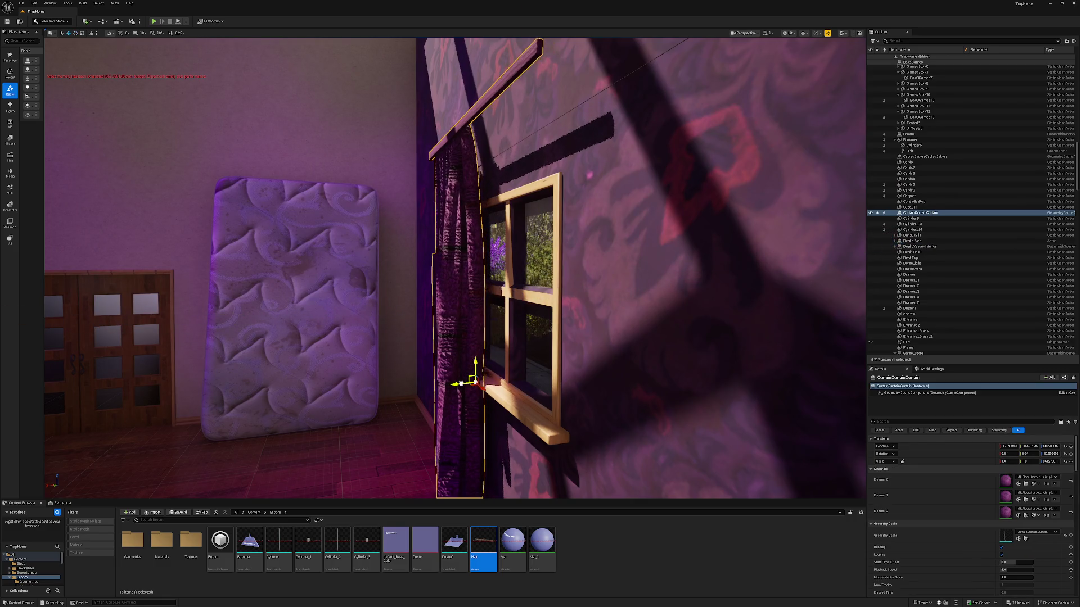
key(Escape)
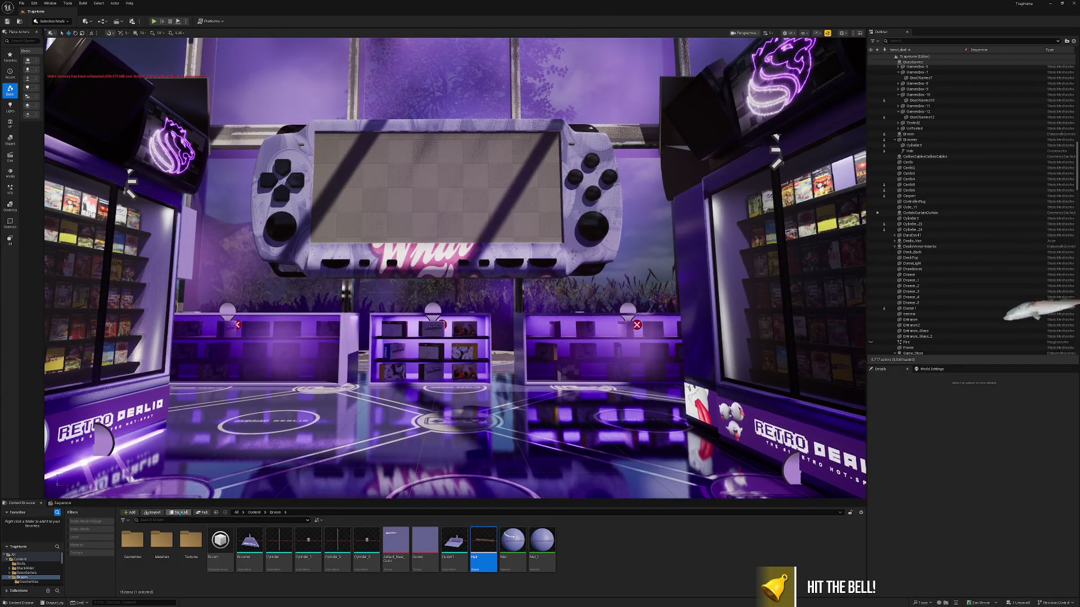
click(179, 513)
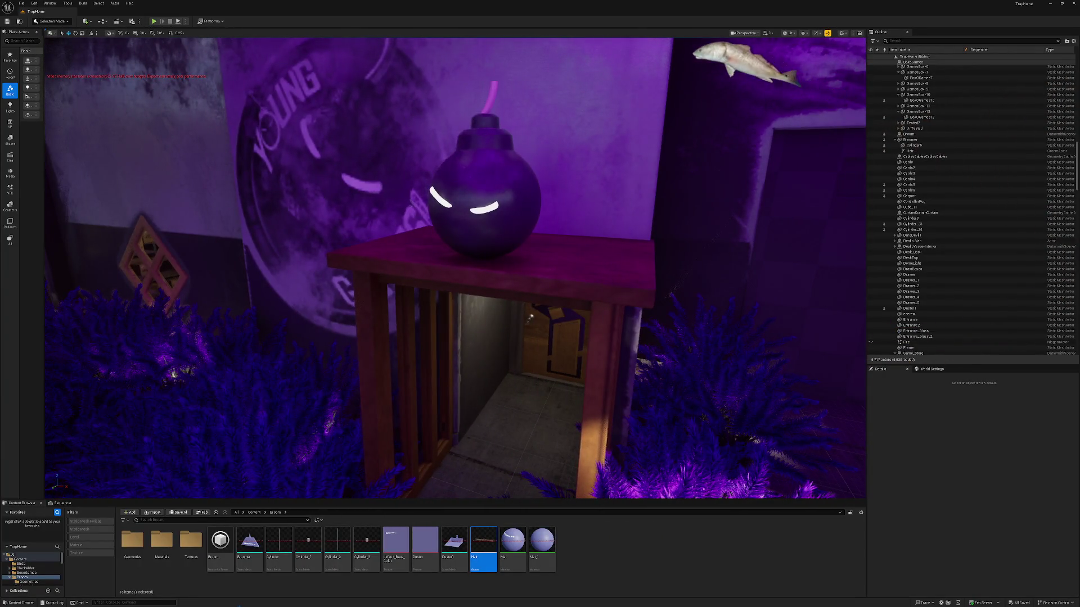
- With the bomb selected, create Mat_1_Inst from Mat_1 and open it for editing
click(496, 236)
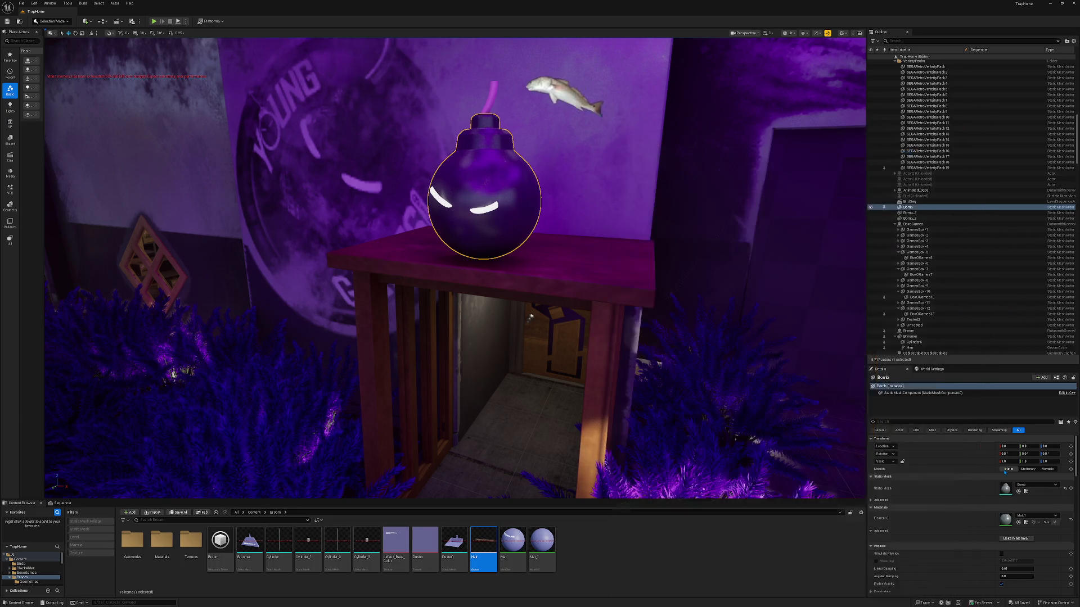
click(1026, 522)
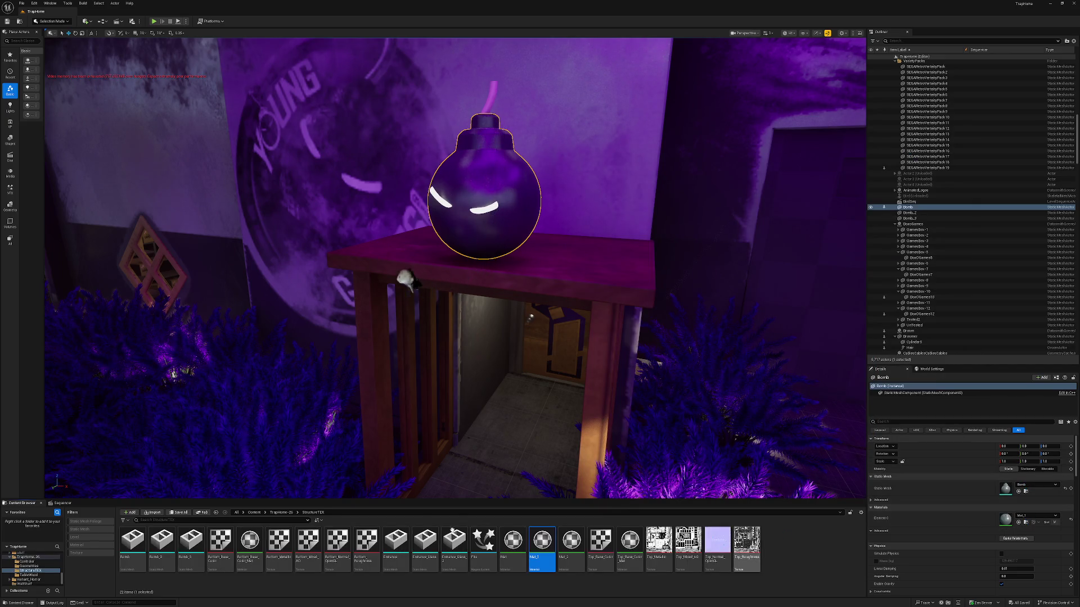
right_click(548, 541)
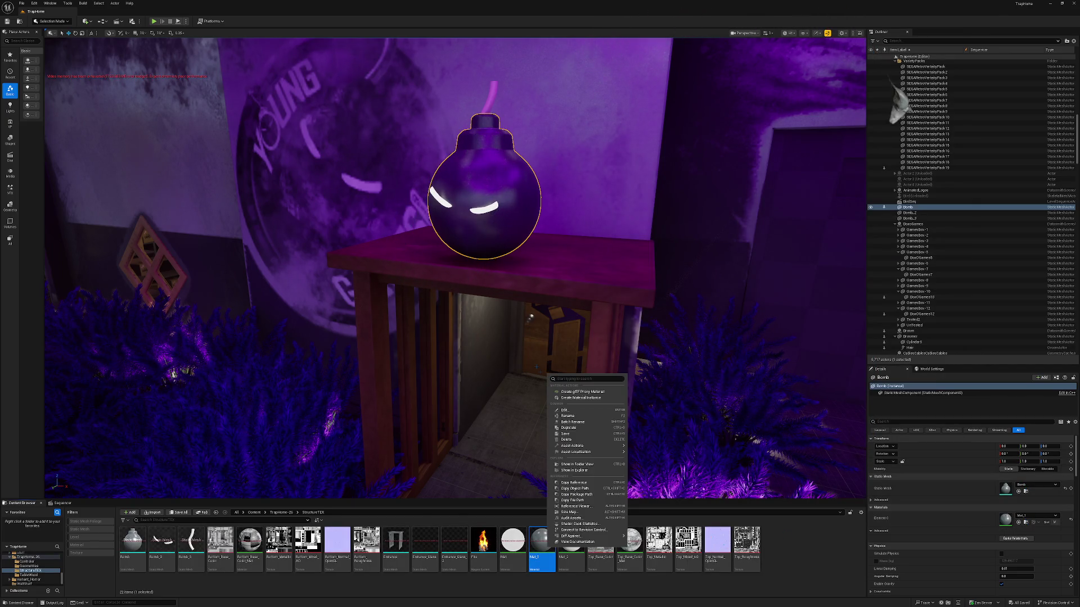
click(568, 398)
key(Return)
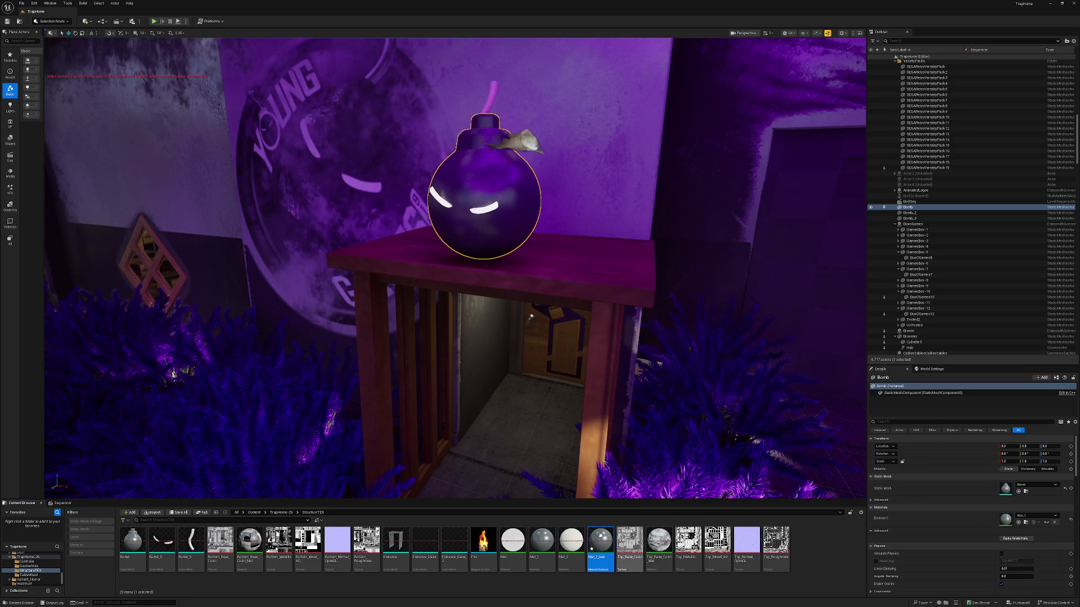
double_click(600, 535)
- Assign Mat_1_Inst to the bomb's Element 0 slot and enable its Global Scalar Parameter
drag(1000, 515, 1010, 519)
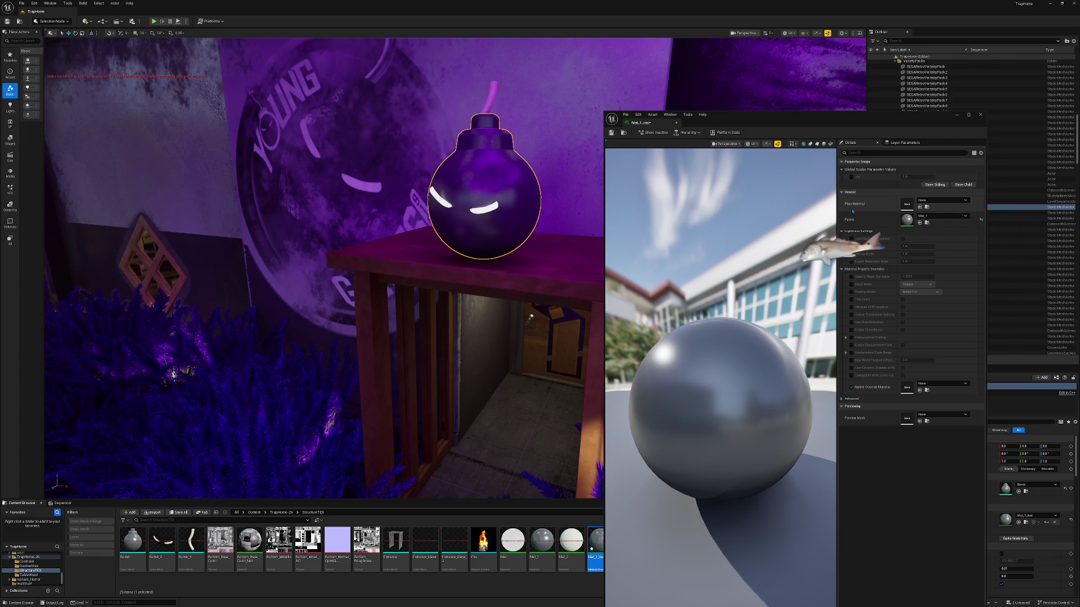
click(851, 176)
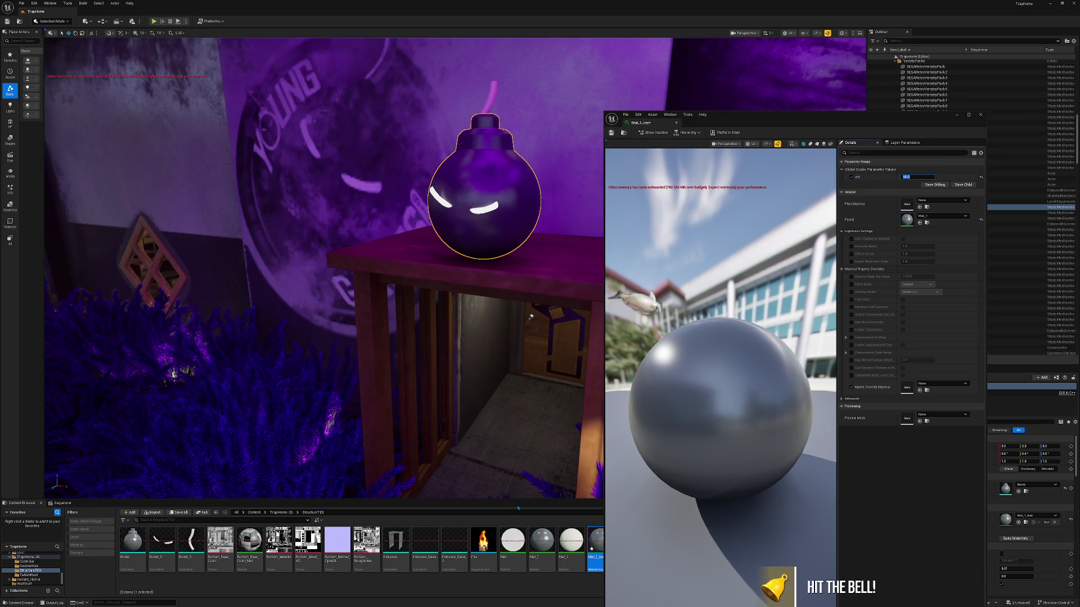
click(980, 114)
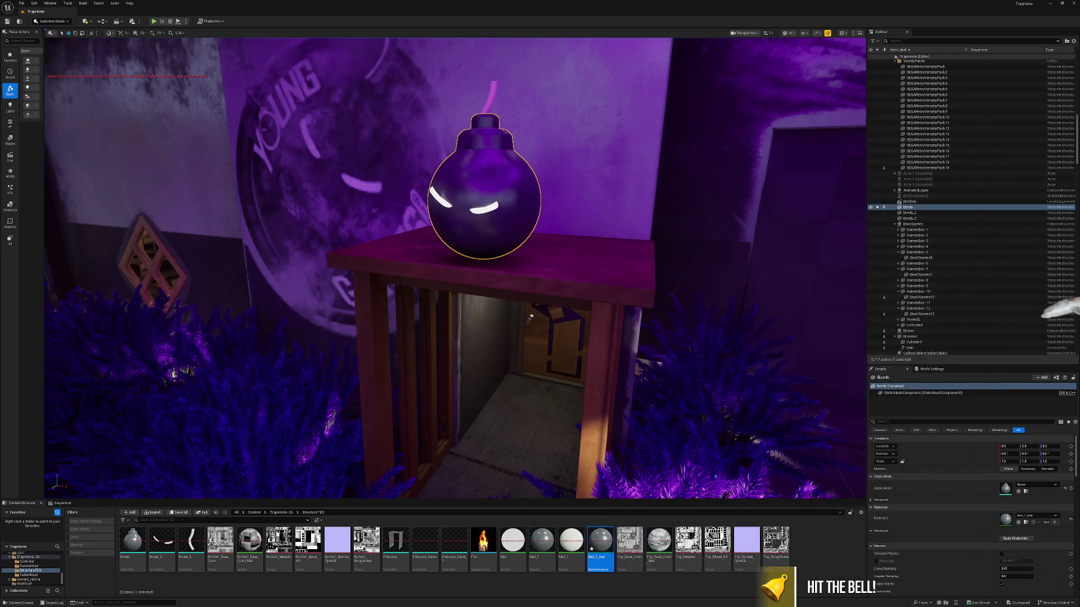
right_click(809, 541)
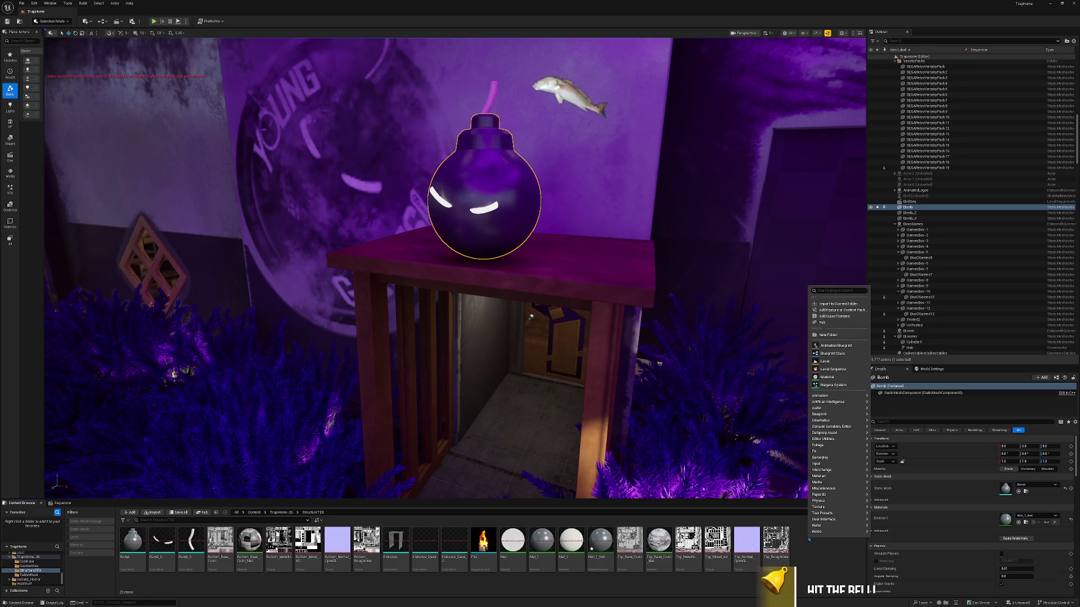
- Create a new material named Black and apply it to the bomb
click(825, 377)
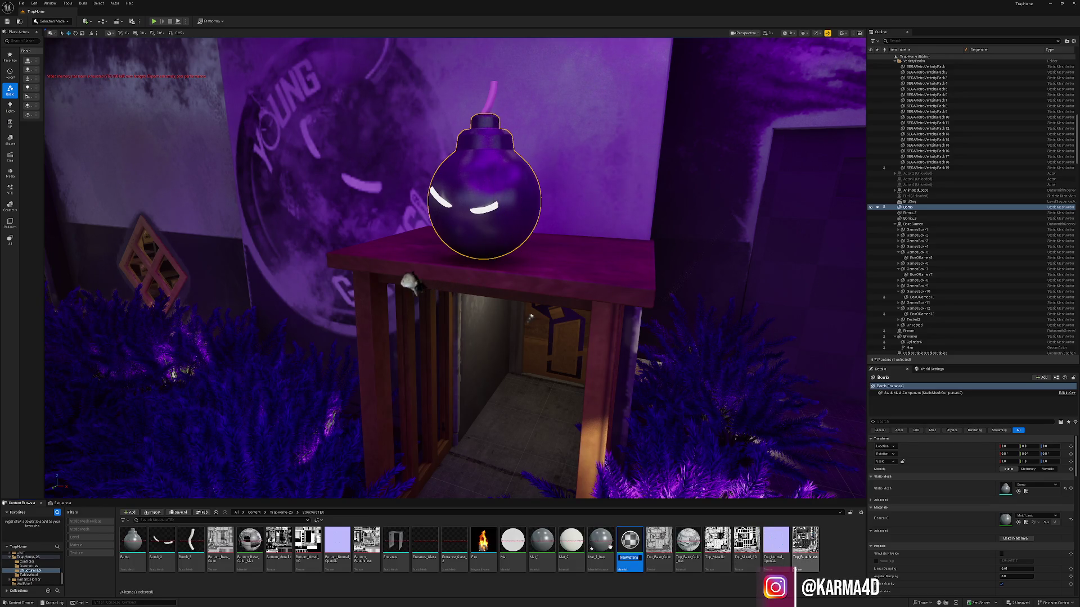
text(Black)
key(Return)
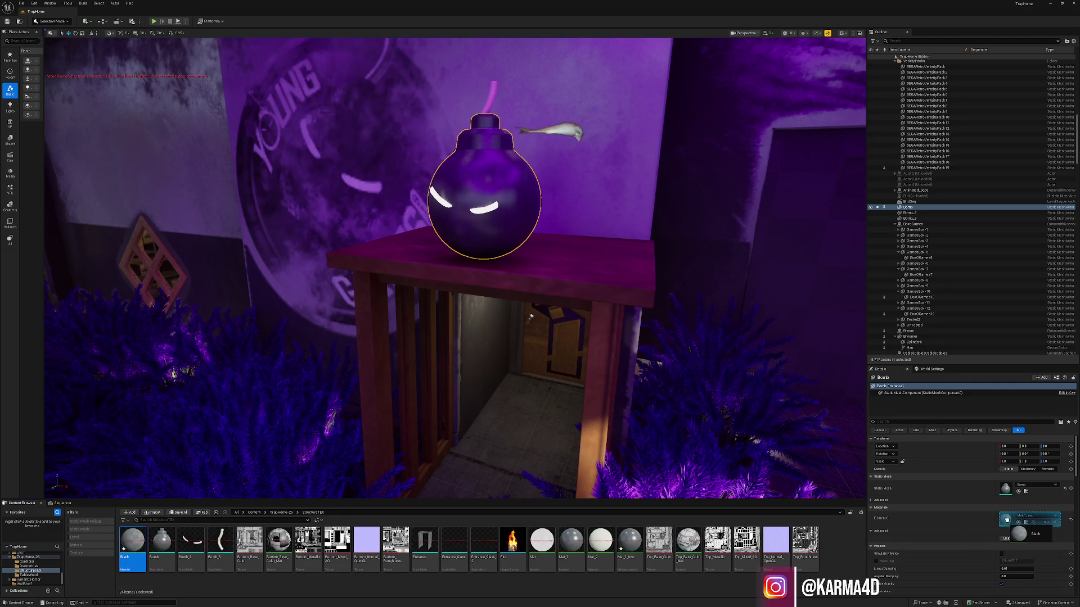
drag(222, 520, 490, 219)
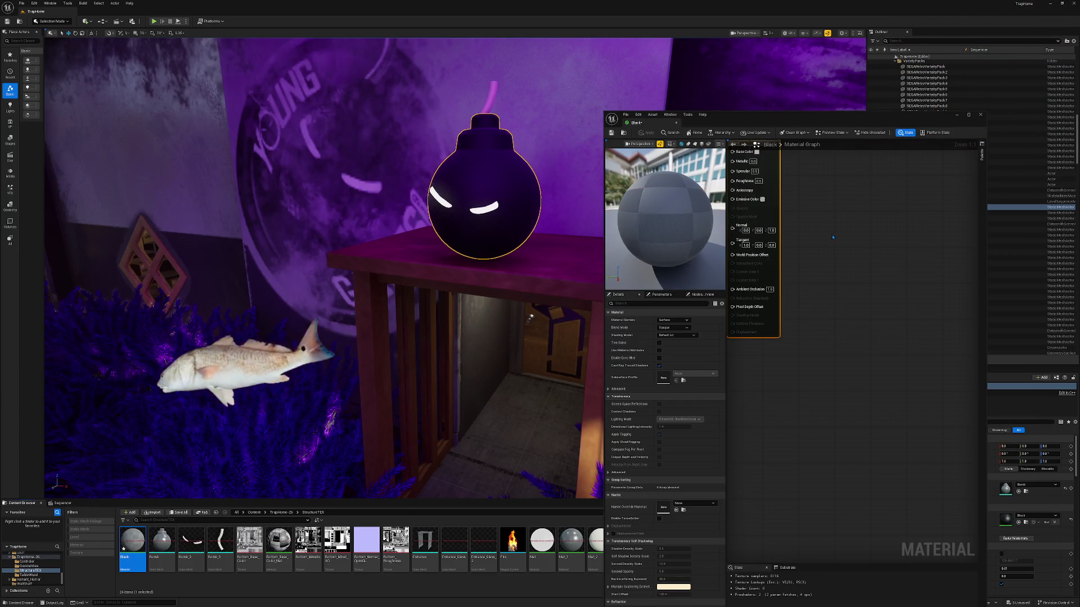
- Wire a Constant4Vector into Base Color and a 0.06 constant into Roughness
click(753, 267)
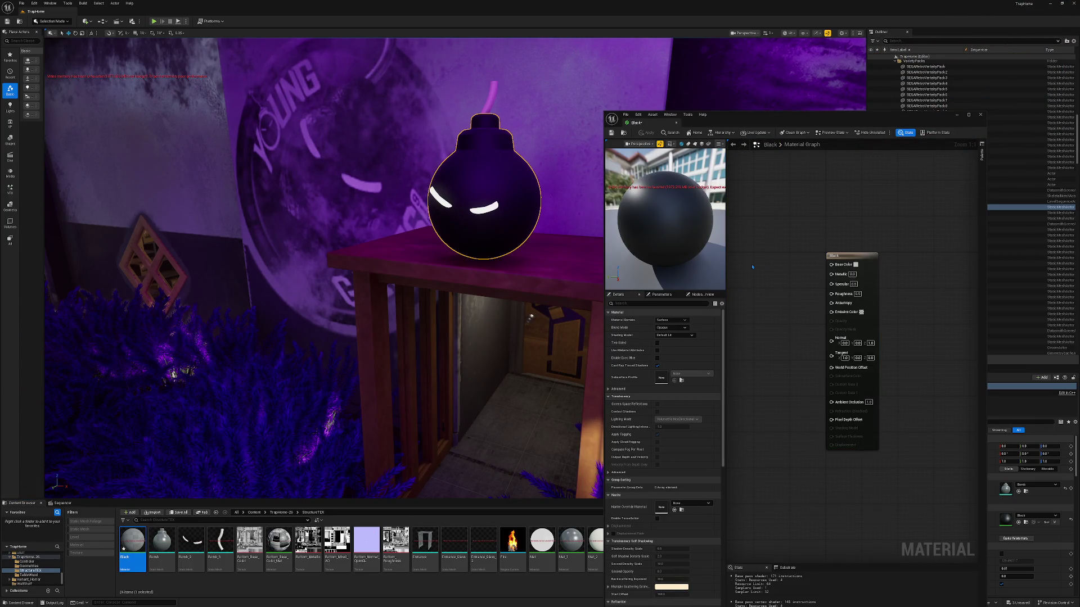
key(4)
click(752, 267)
drag(784, 273, 832, 264)
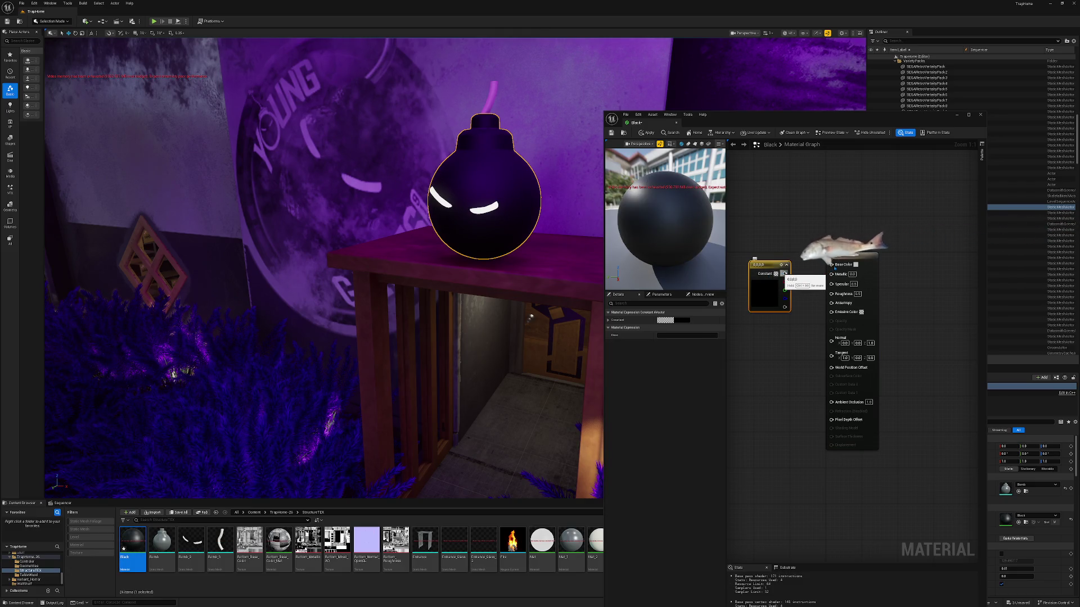
key(1)
click(752, 345)
drag(784, 354, 832, 292)
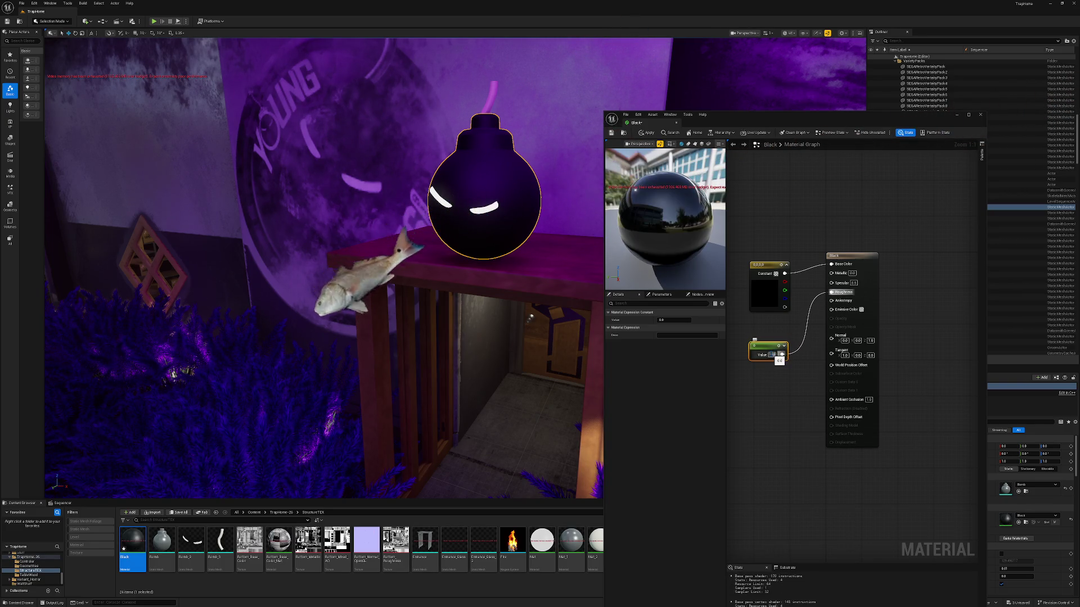
text(0.06)
key(Return)
- Make Black two-sided with high quality and planar reflections, then close and apply the changes
click(852, 256)
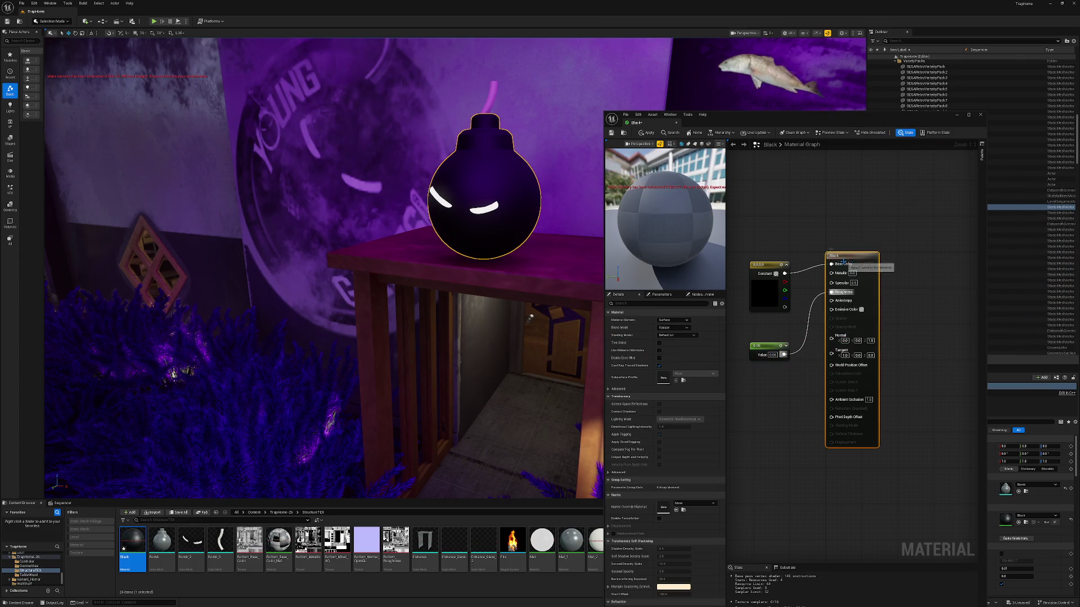
click(657, 343)
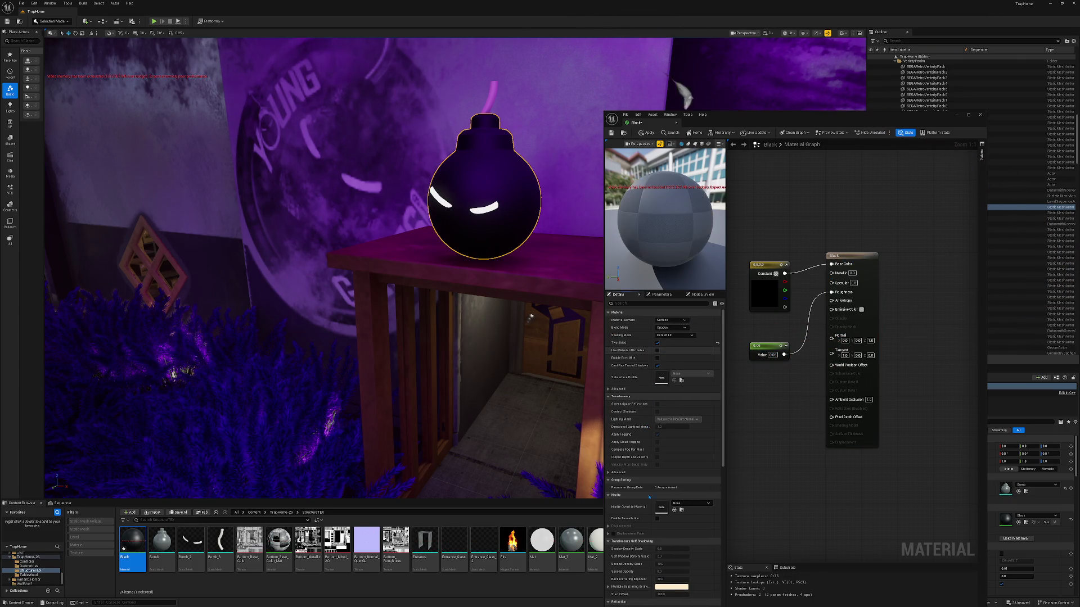
scroll(644, 507, down, 6)
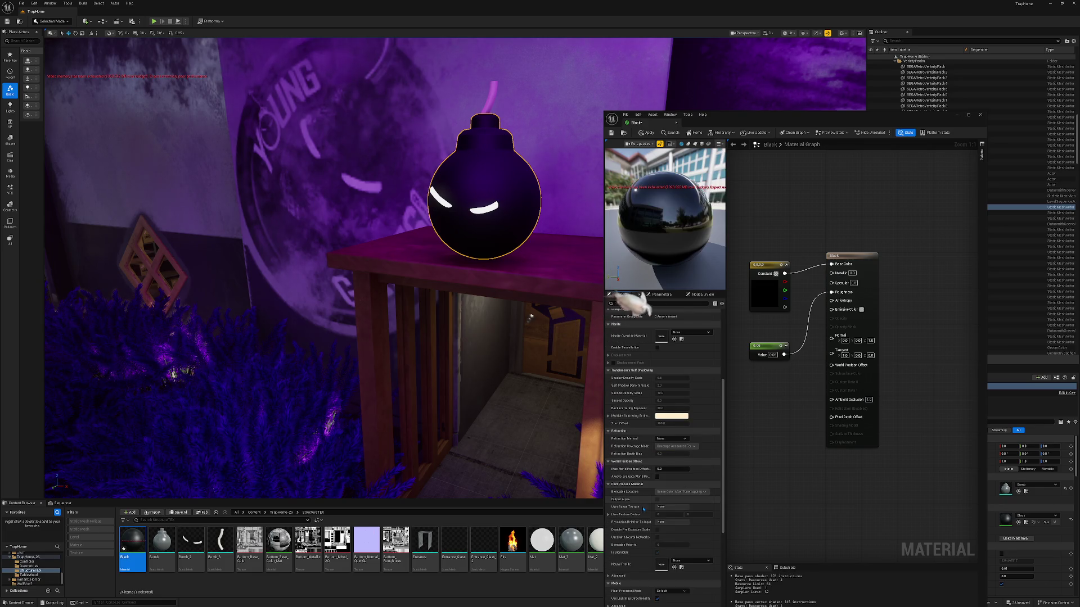
scroll(644, 509, down, 4)
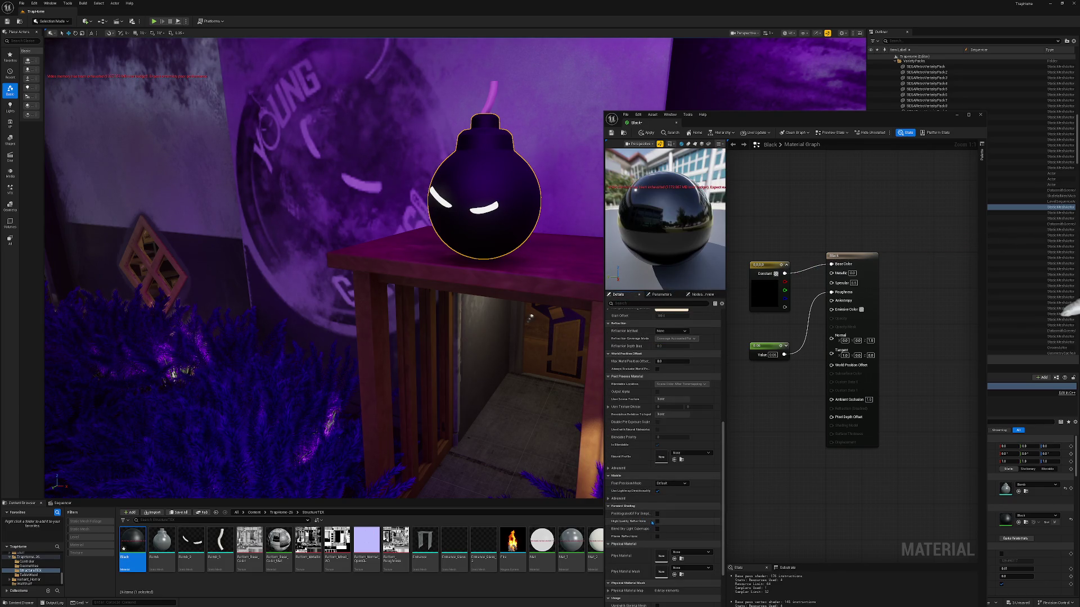
click(657, 521)
click(657, 537)
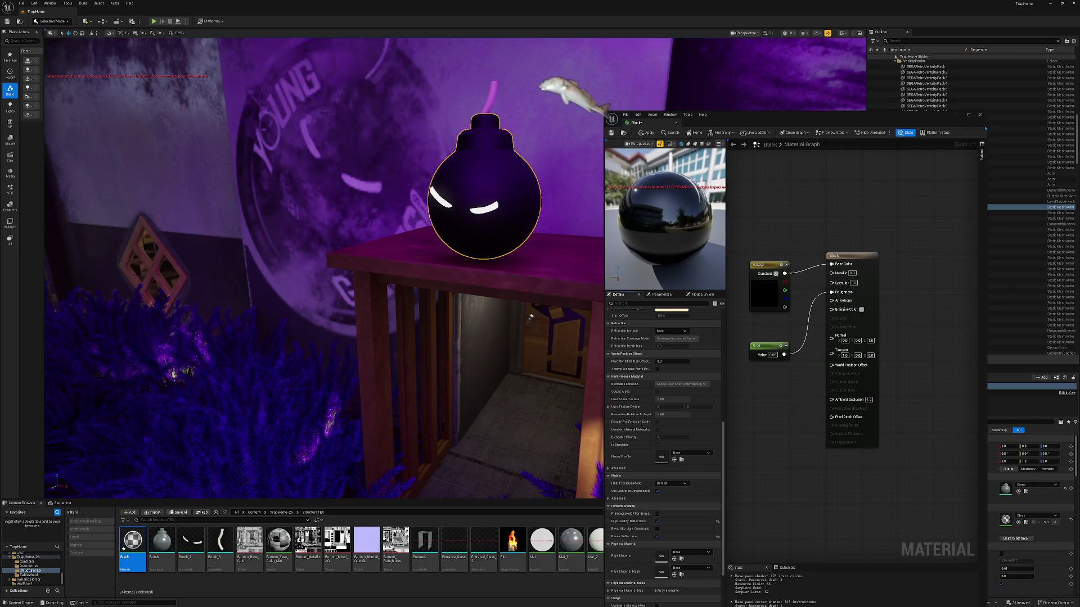
key(alt+F4)
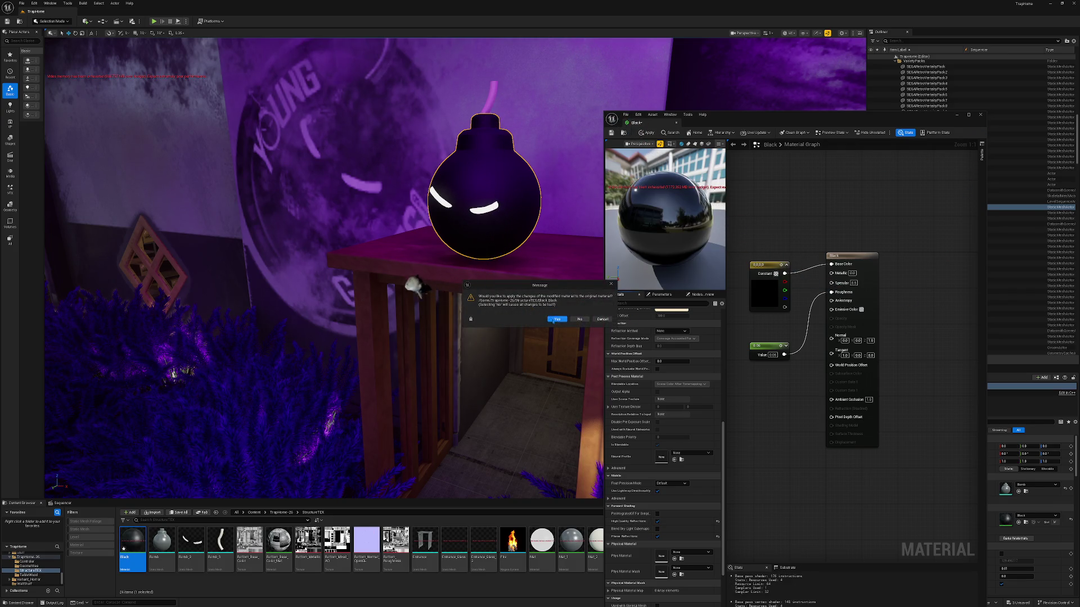
click(554, 320)
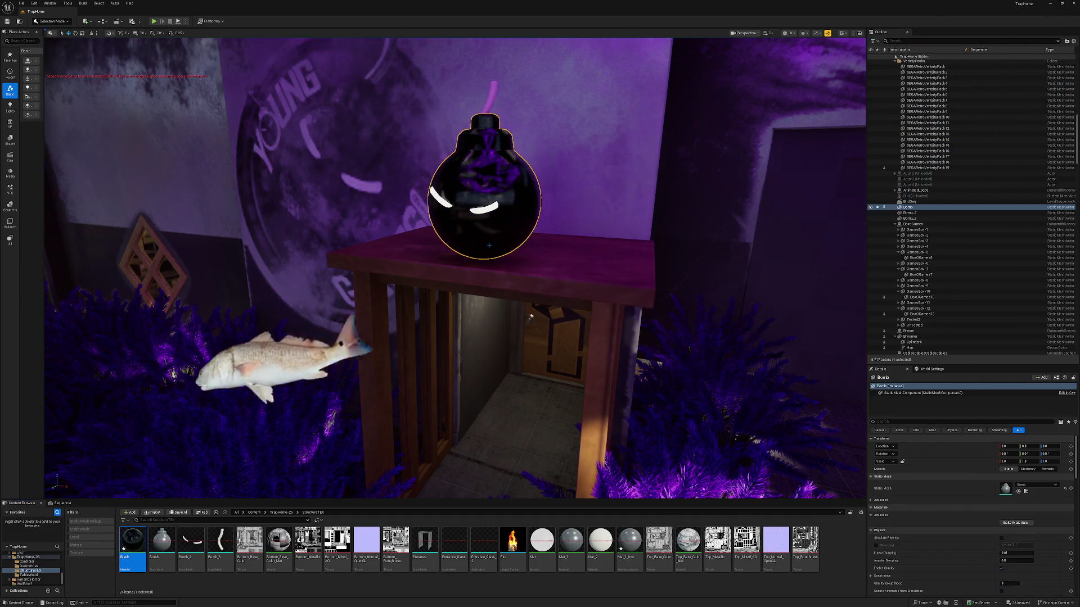
key(Escape)
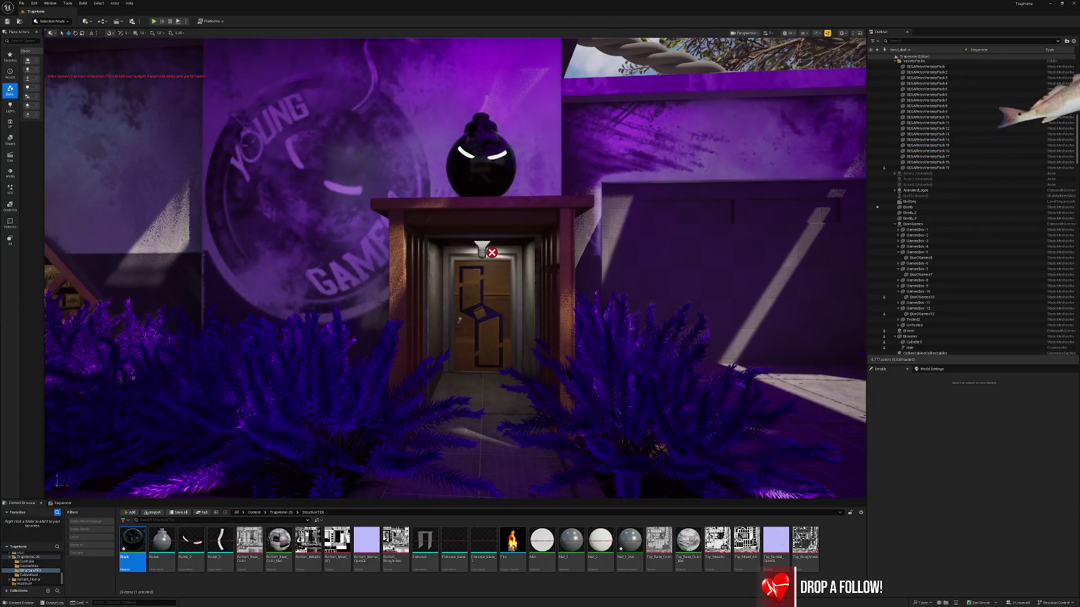
mouse_move(133, 540)
mouse_down()
mouse_move(425, 241)
mouse_move(478, 240)
mouse_move(463, 210)
mouse_move(462, 227)
mouse_up()
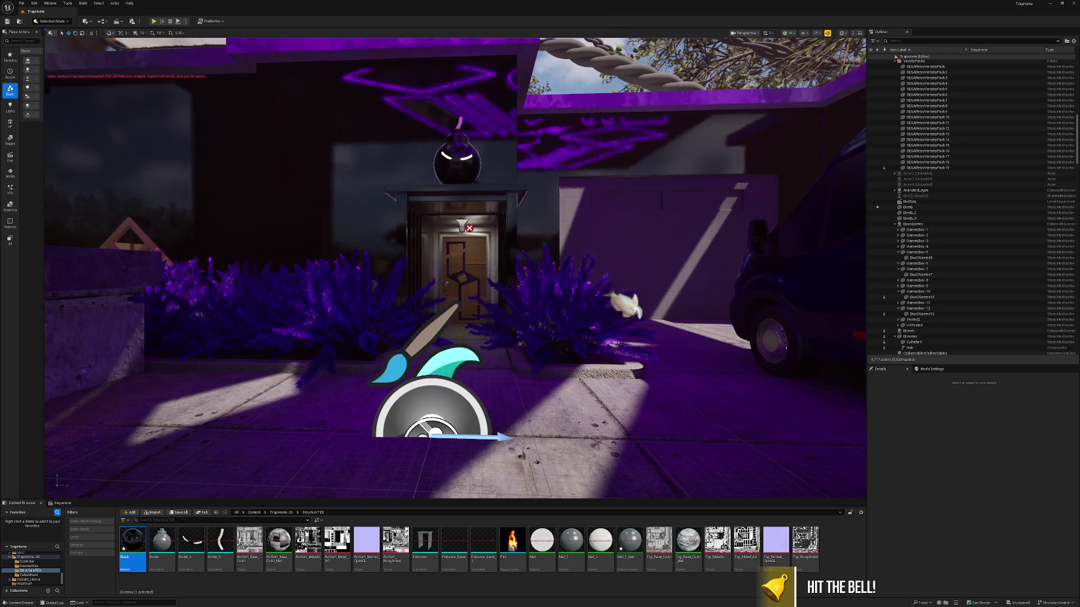
mouse_move(441, 211)
mouse_down()
mouse_move(439, 225)
mouse_move(404, 242)
mouse_up()
key(ctrl+z)
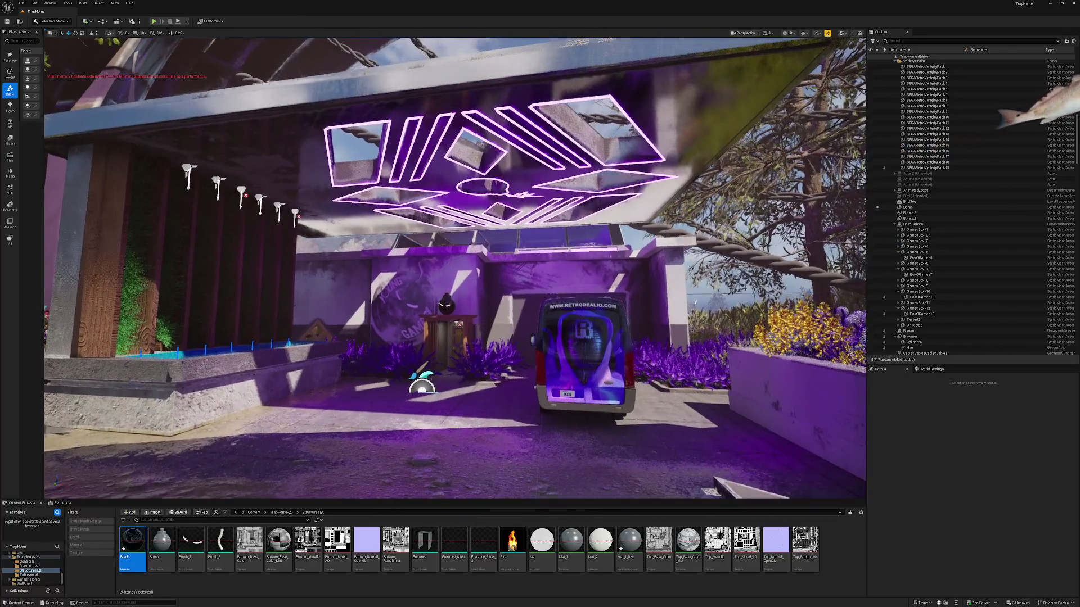
click(623, 111)
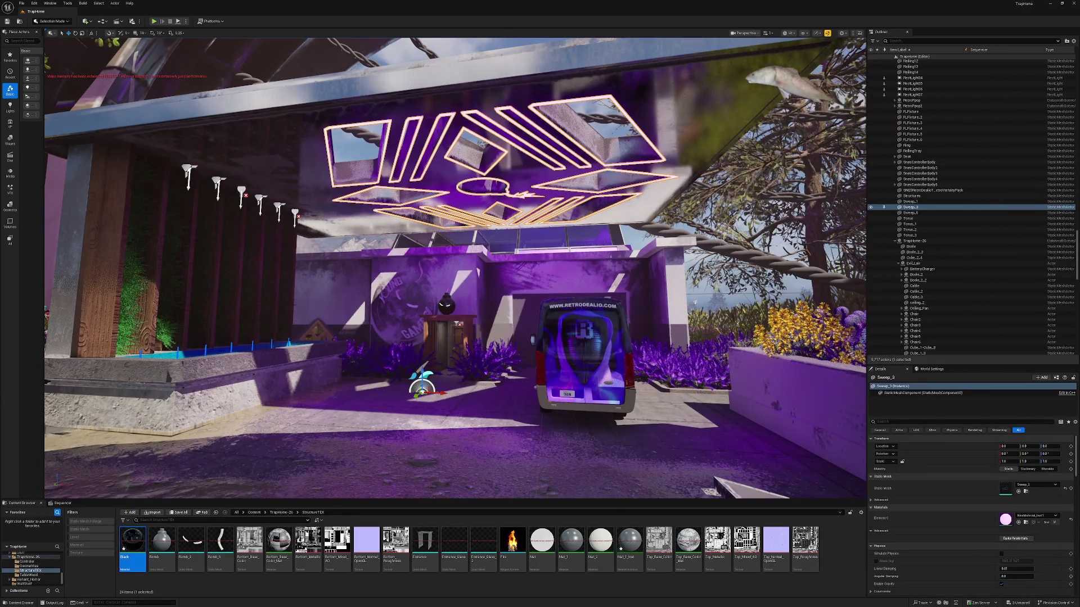
click(870, 207)
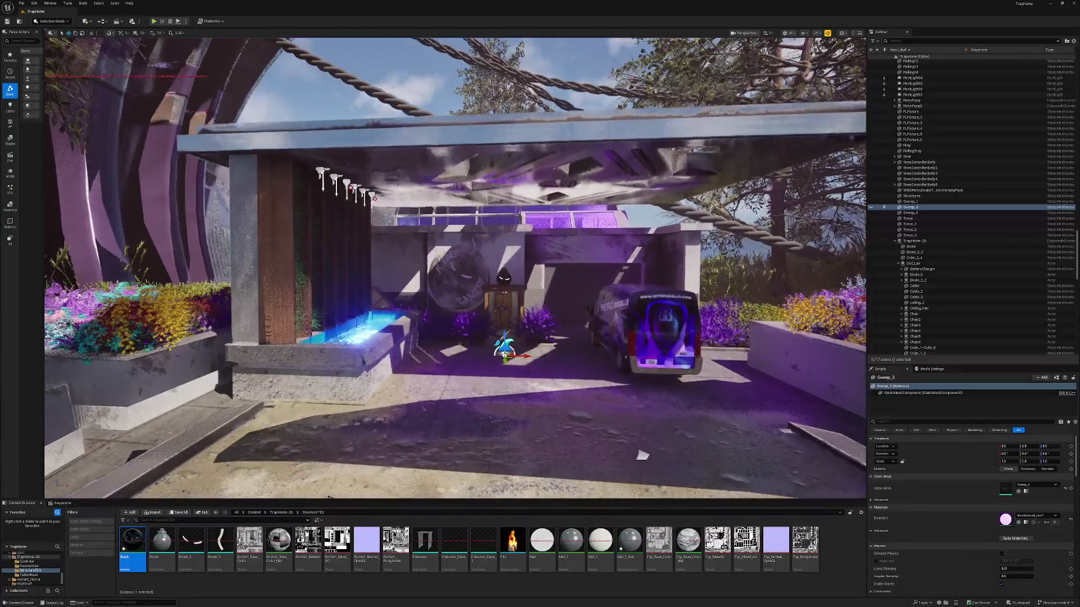
scroll(642, 456, up, 3)
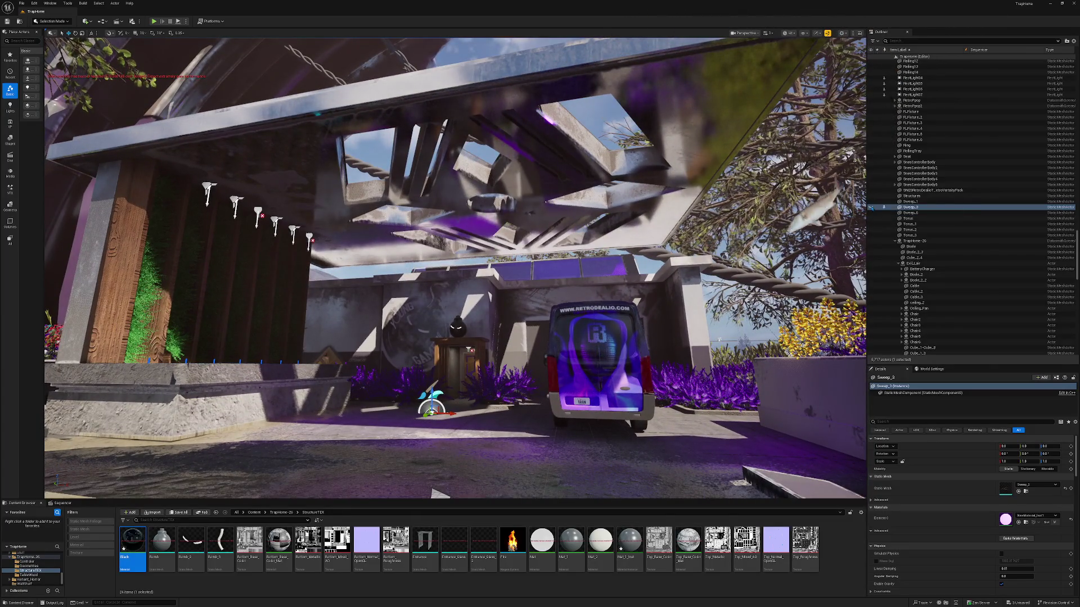
click(870, 208)
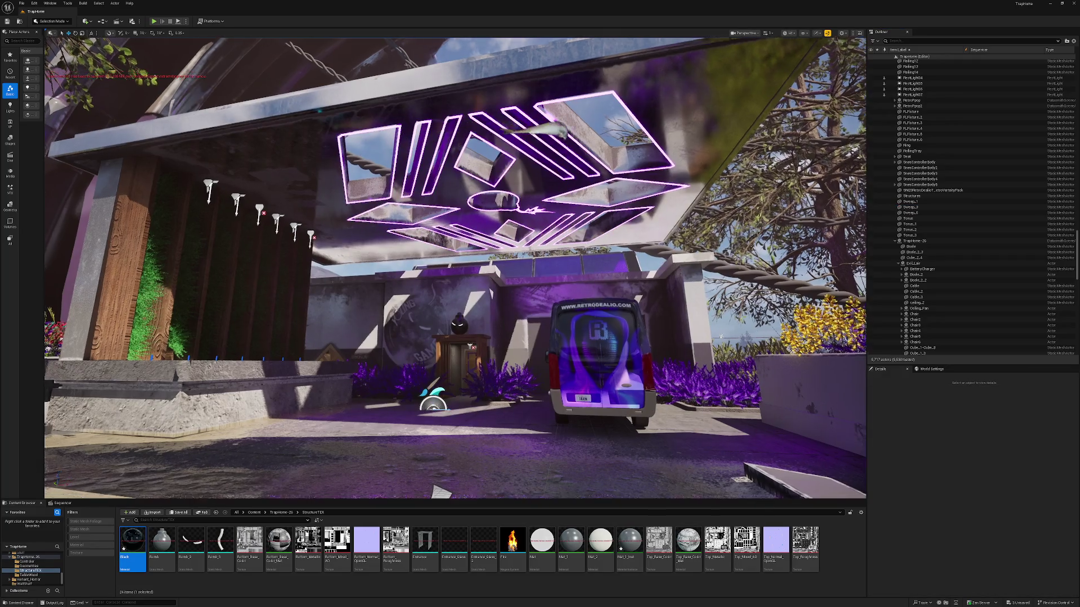
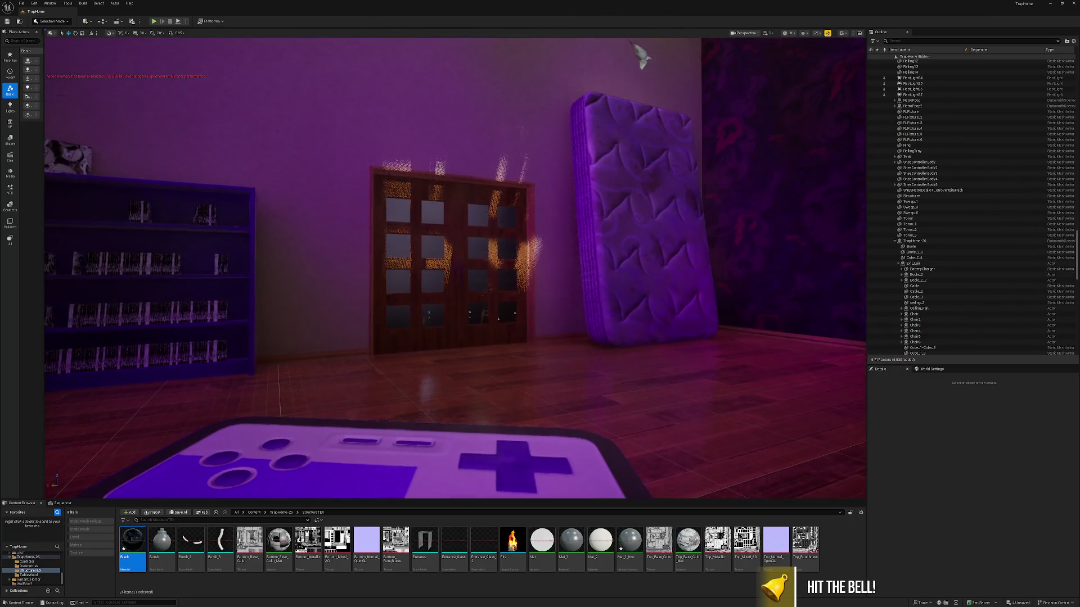
- Scale the VerticalMat mattress slightly larger, then deselect it
click(639, 259)
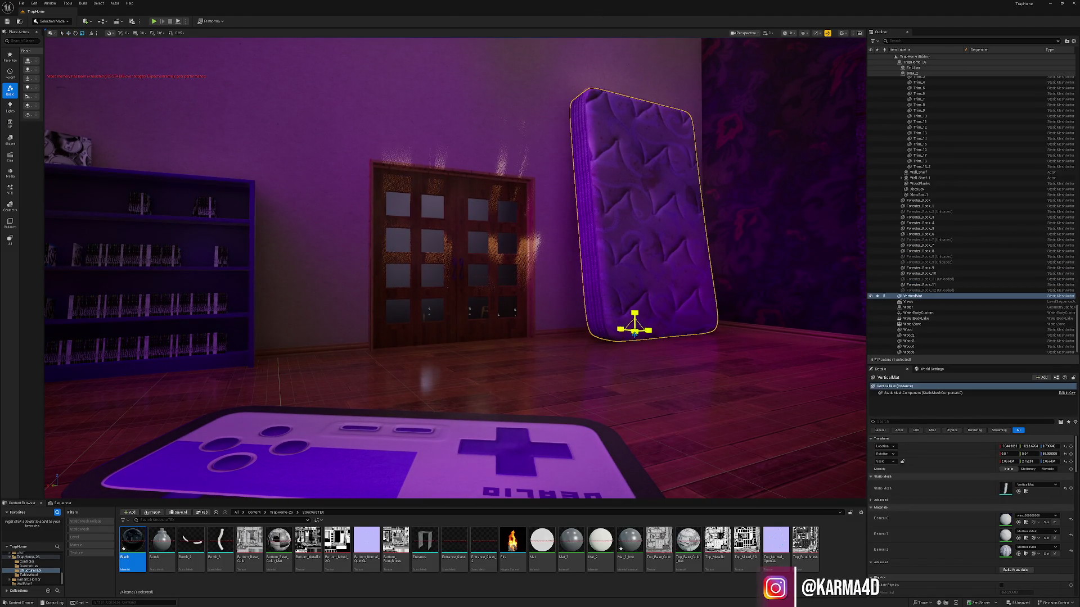
drag(1006, 461, 978, 461)
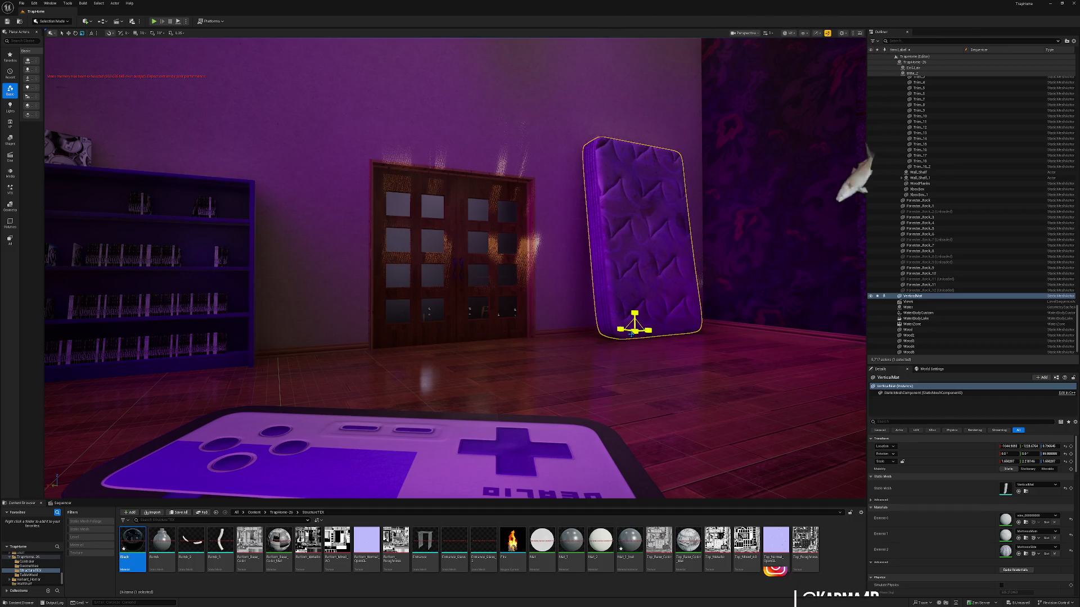
right_click(631, 330)
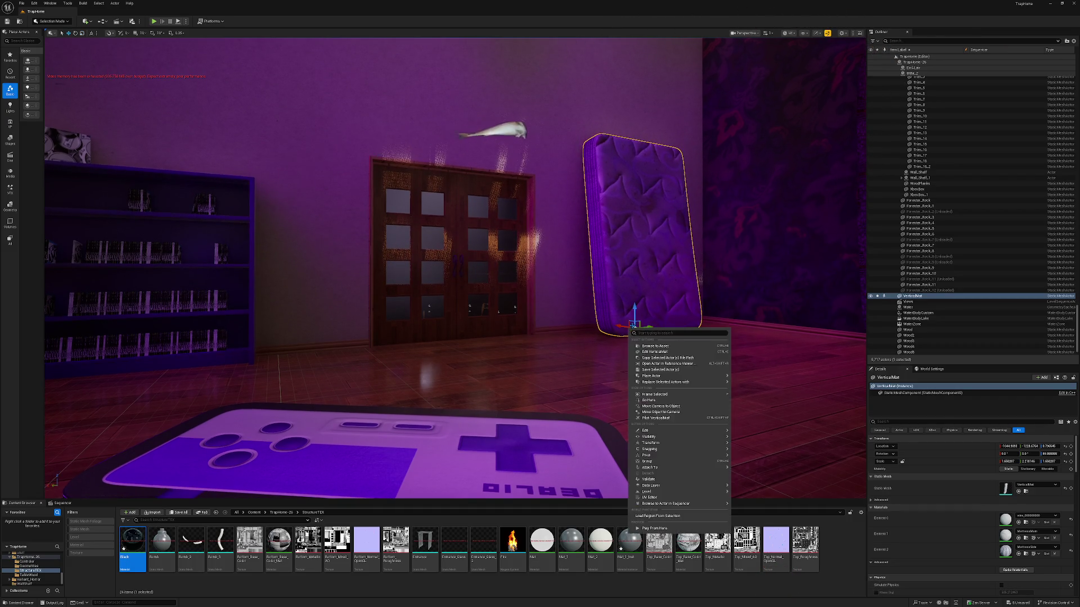
key(Escape)
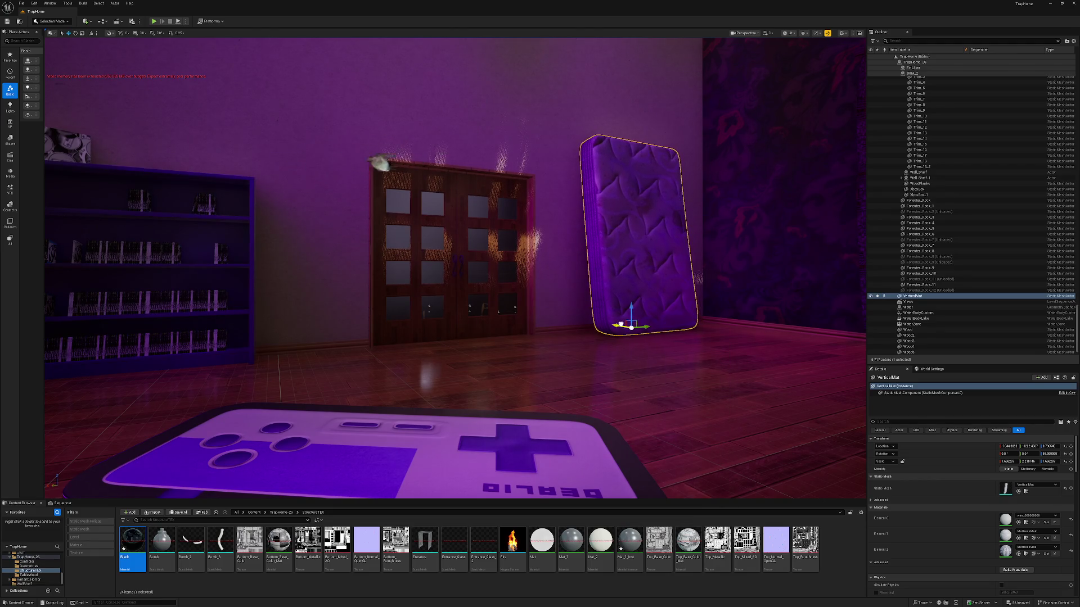
key(Escape)
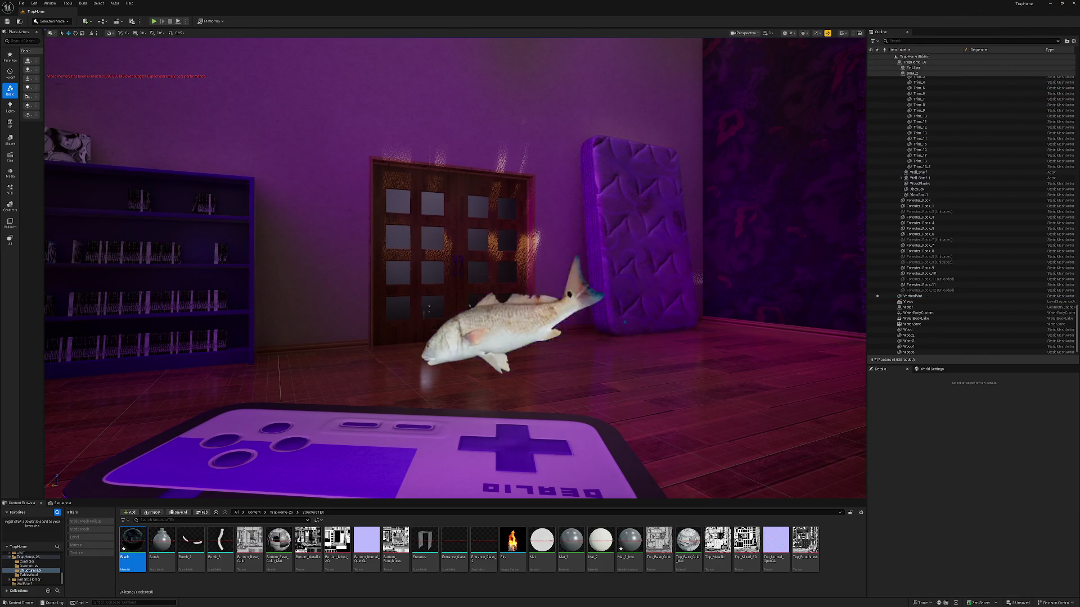
key(w)
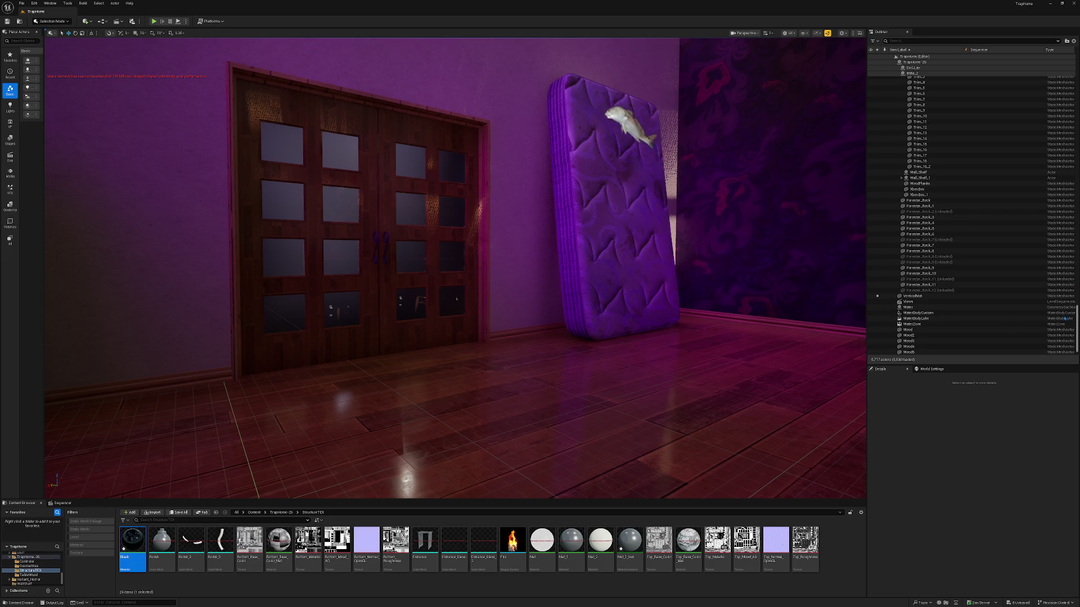
- Swing the viewport toward the wooden double doors
mouse_move(566, 359)
mouse_down()
mouse_move(521, 297)
mouse_move(619, 319)
mouse_move(573, 323)
mouse_move(585, 331)
mouse_move(618, 332)
mouse_move(638, 310)
mouse_move(467, 244)
mouse_move(427, 245)
mouse_move(467, 225)
mouse_up()
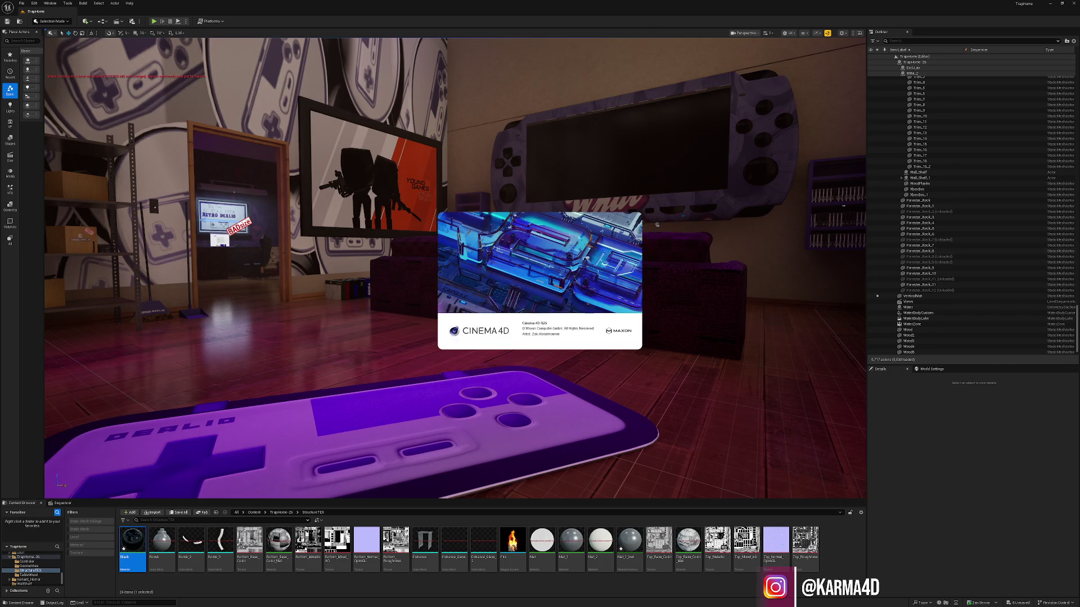
- Switch the viewport to Unlit view mode and minimize the Unreal editor
click(789, 32)
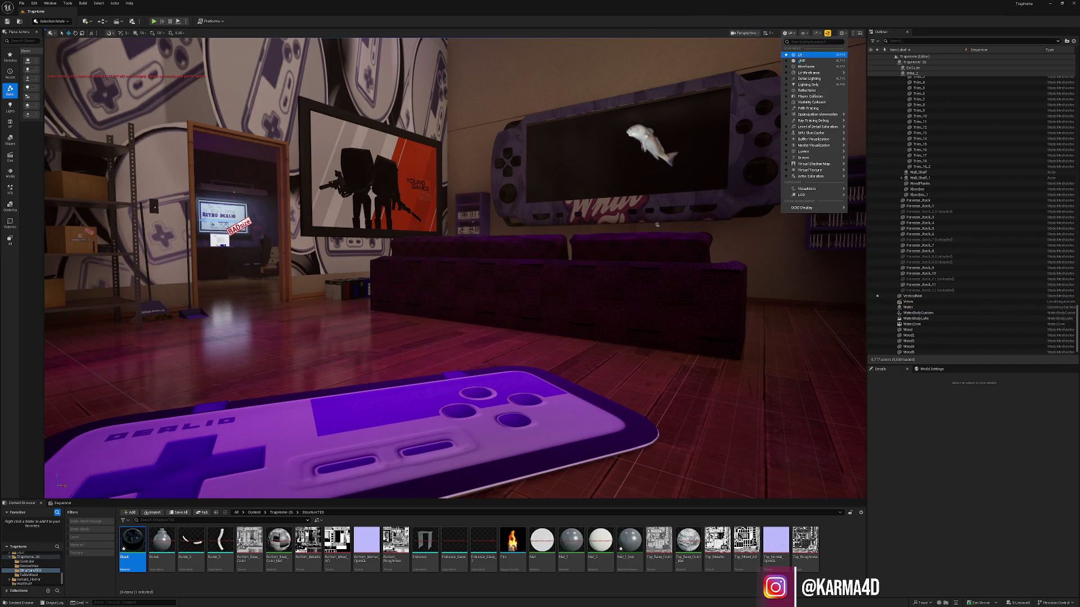
click(800, 60)
click(1049, 4)
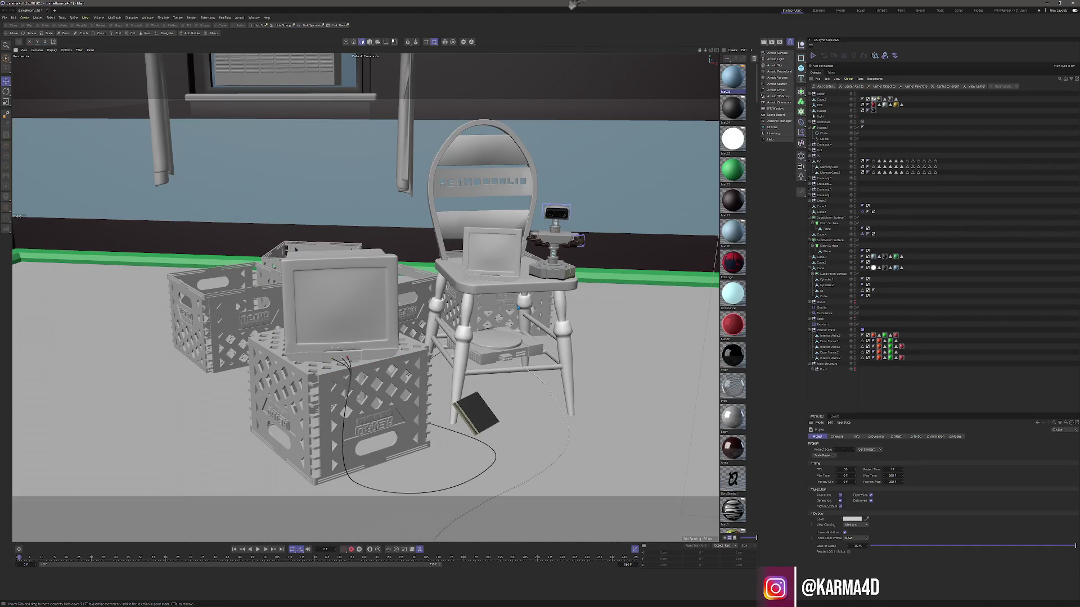
- Collapse the Sweep.1 and Tv hierarchies and delete the window, curtains, floor and walls
click(810, 128)
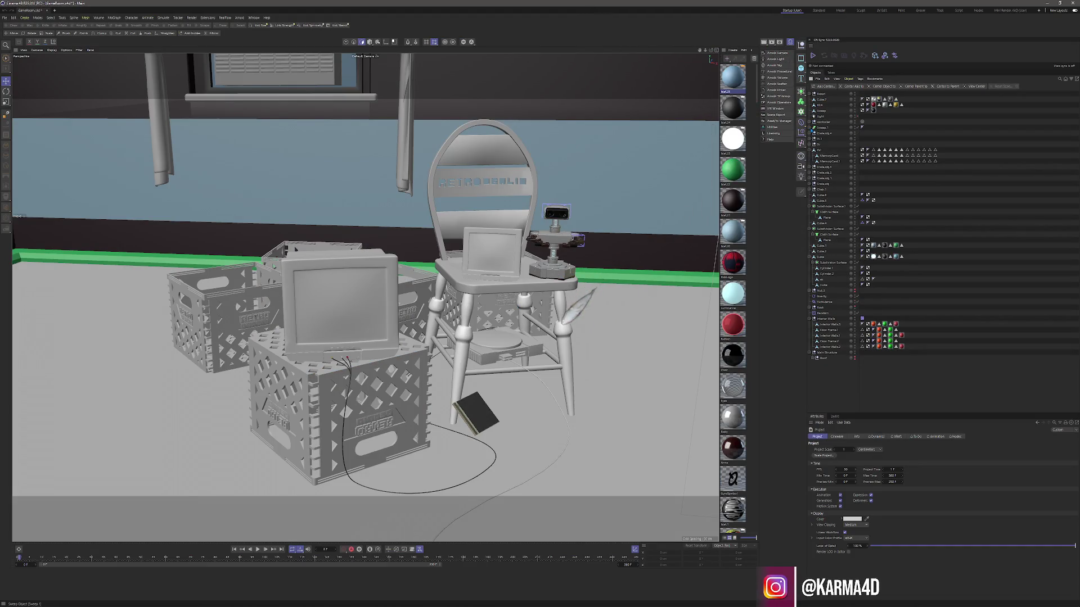
click(810, 151)
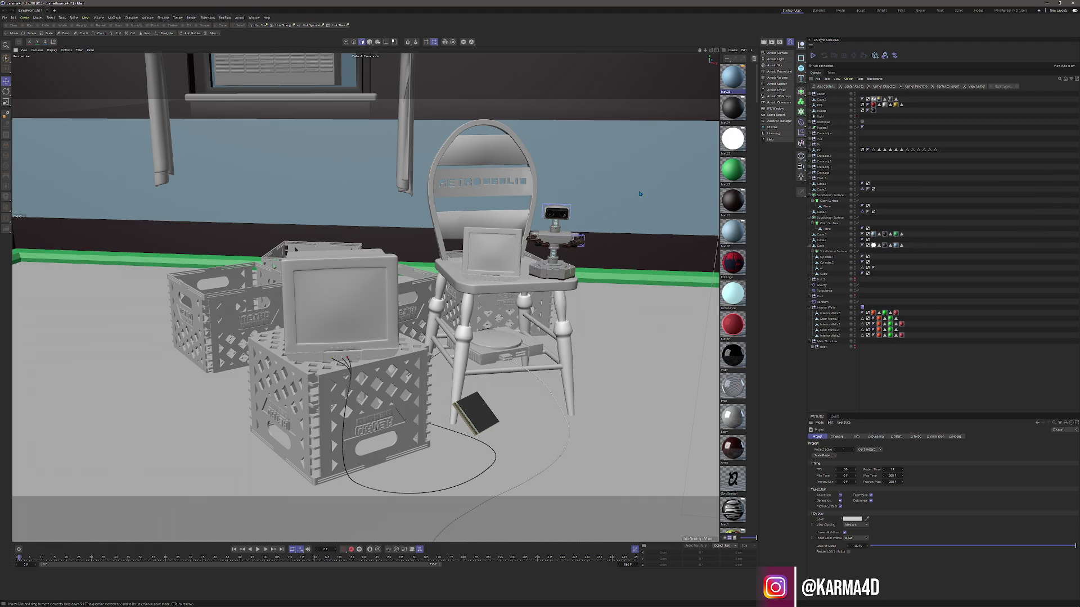
click(367, 62)
scroll(462, 238, down, 10)
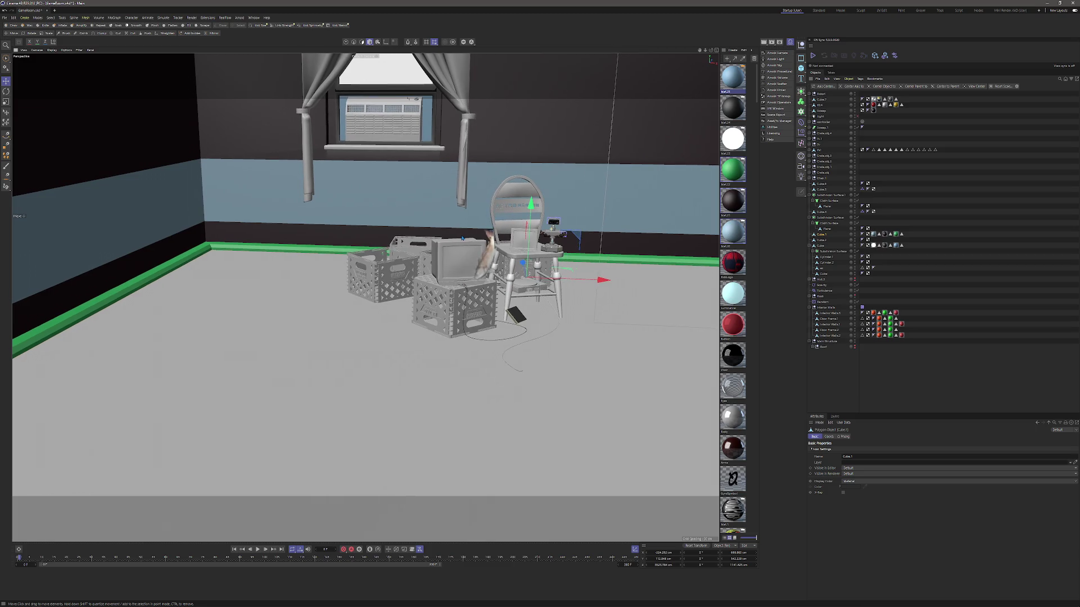
key(9)
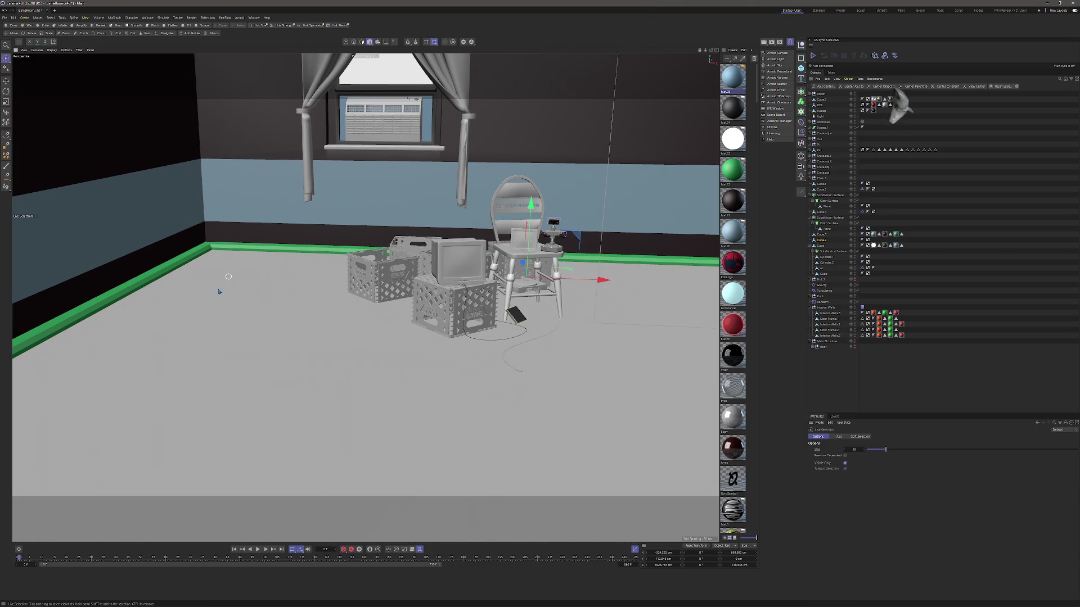
click(297, 134)
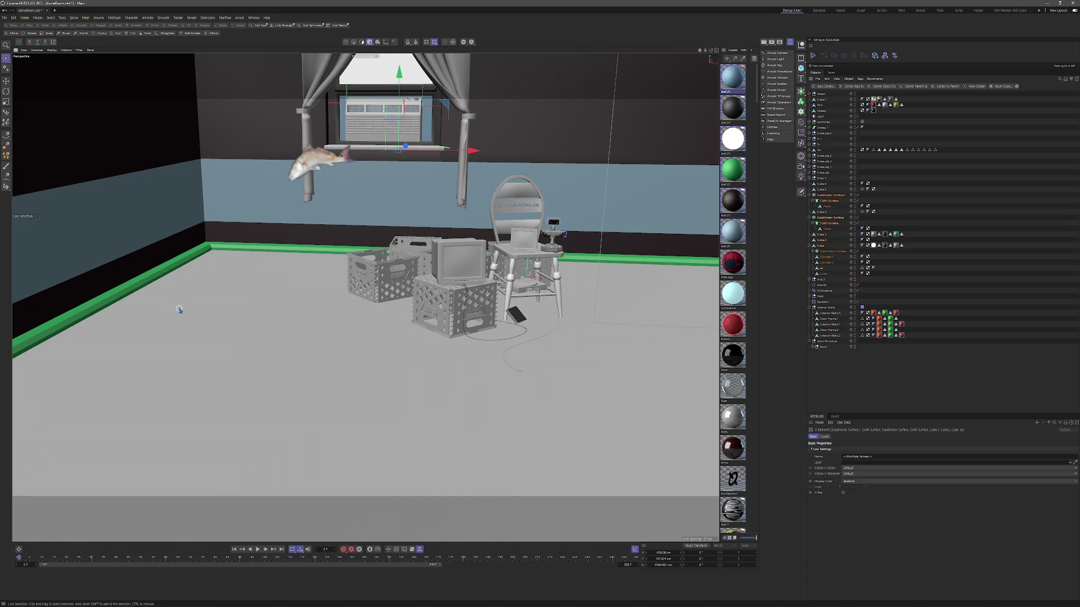
key(Delete)
- Delete the red wall, both ceiling lights and the controller parts on the floor
click(306, 111)
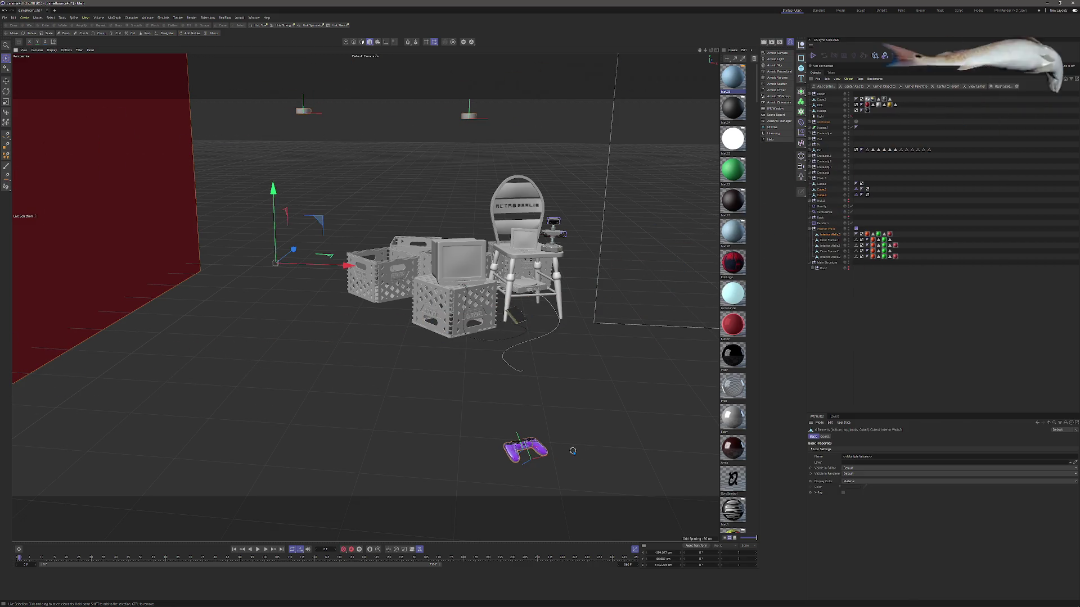
key(Delete)
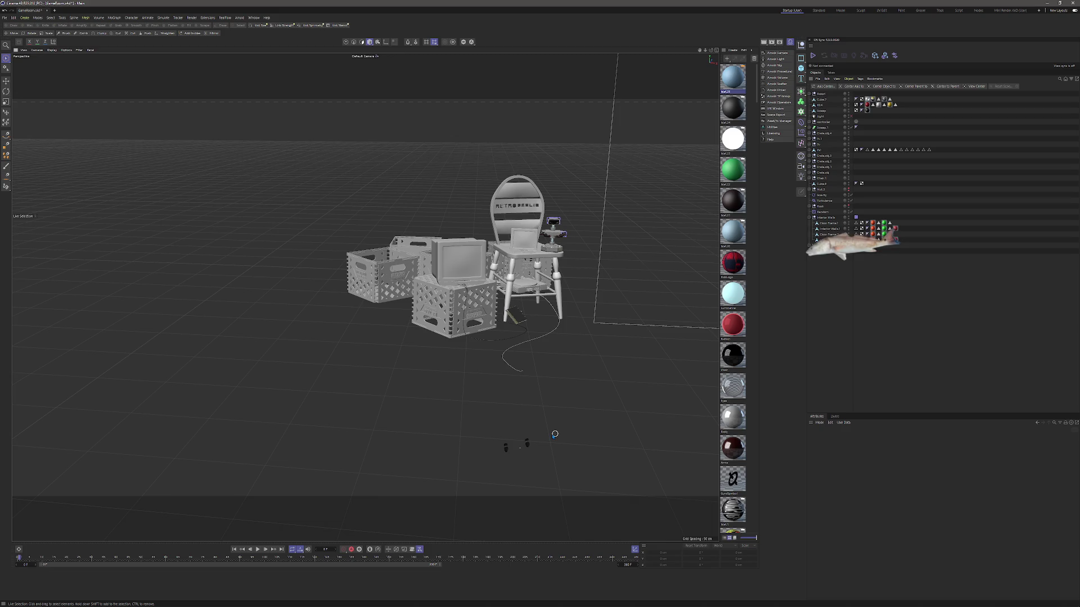
key(0)
drag(565, 416, 470, 485)
key(Delete)
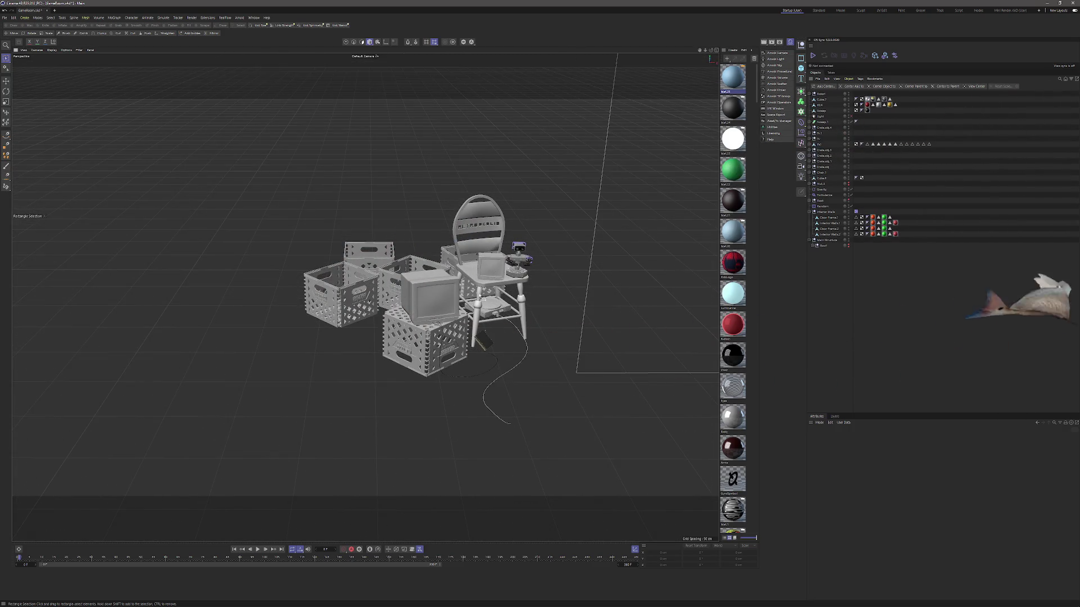
- Delete the cable sweep Sweep.1
scroll(483, 279, up, 3)
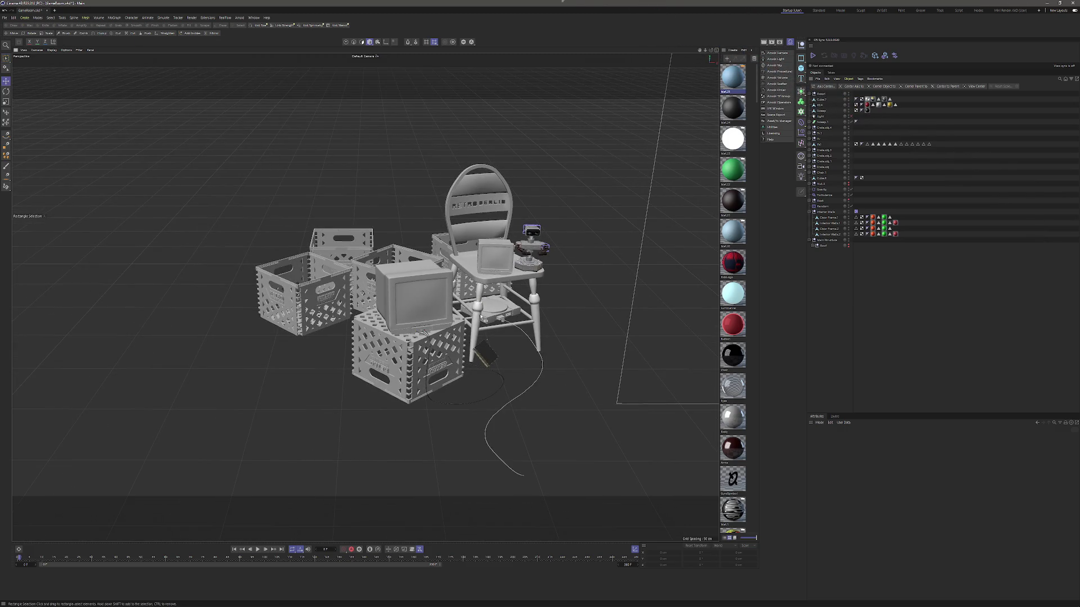
click(536, 387)
key(Delete)
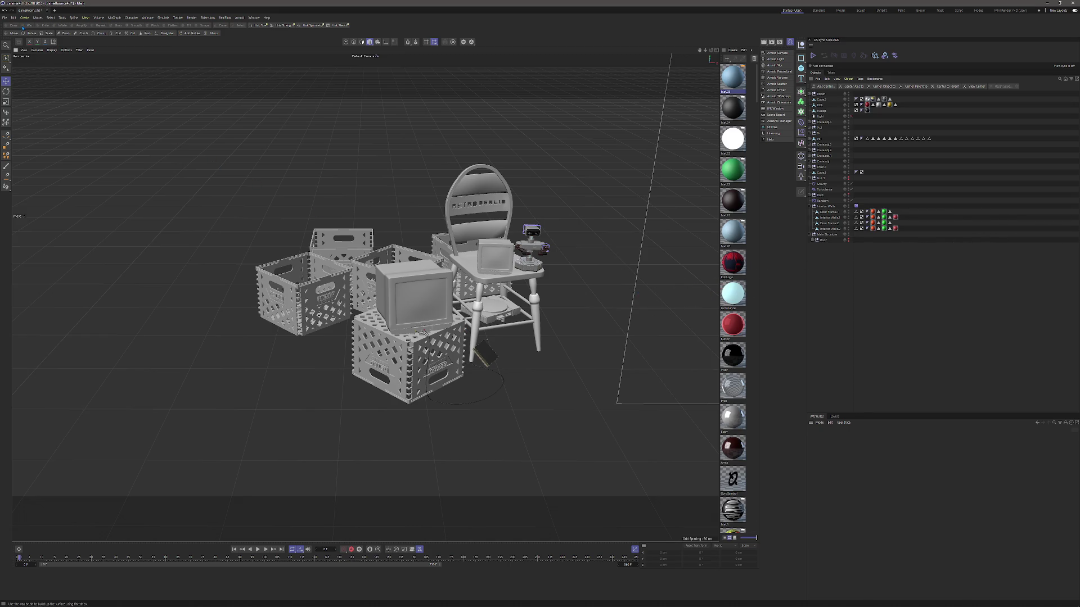
click(6, 18)
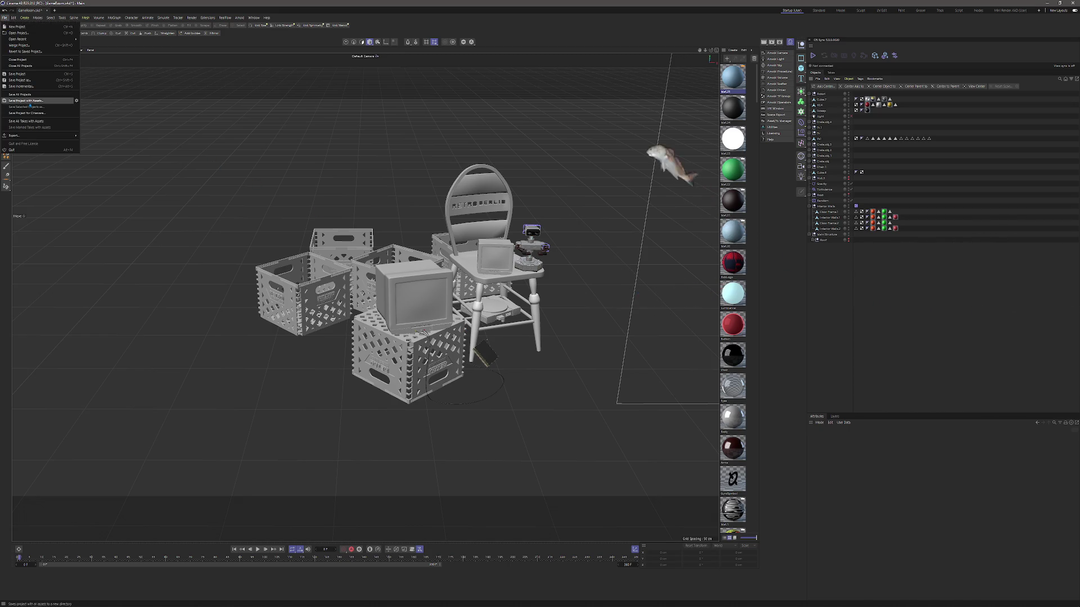
- Save the project for Cineware as CornerSetup.c4d
click(33, 114)
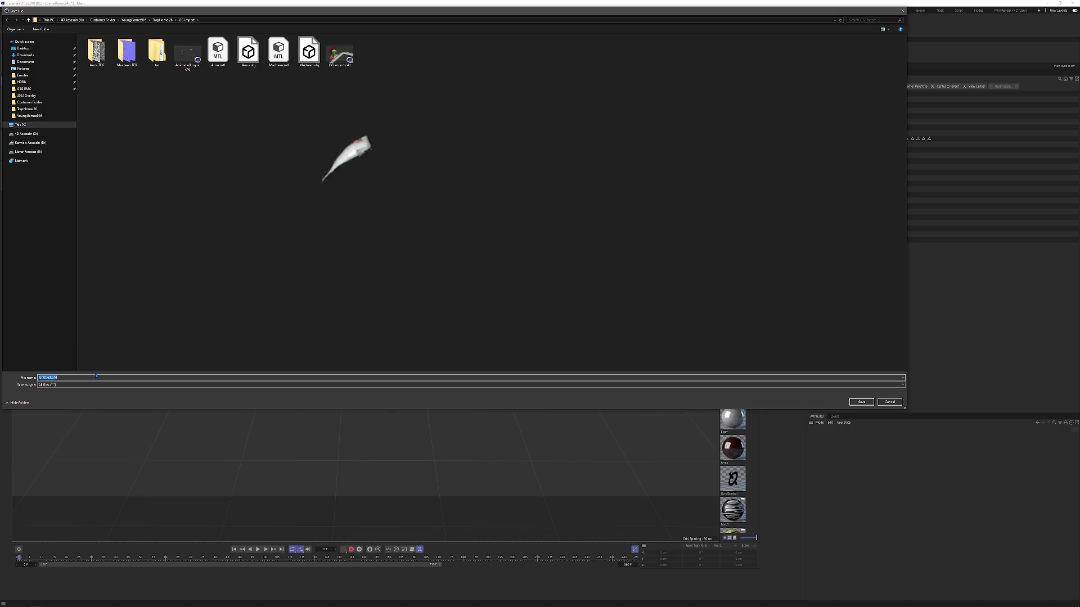
text(mbSet)
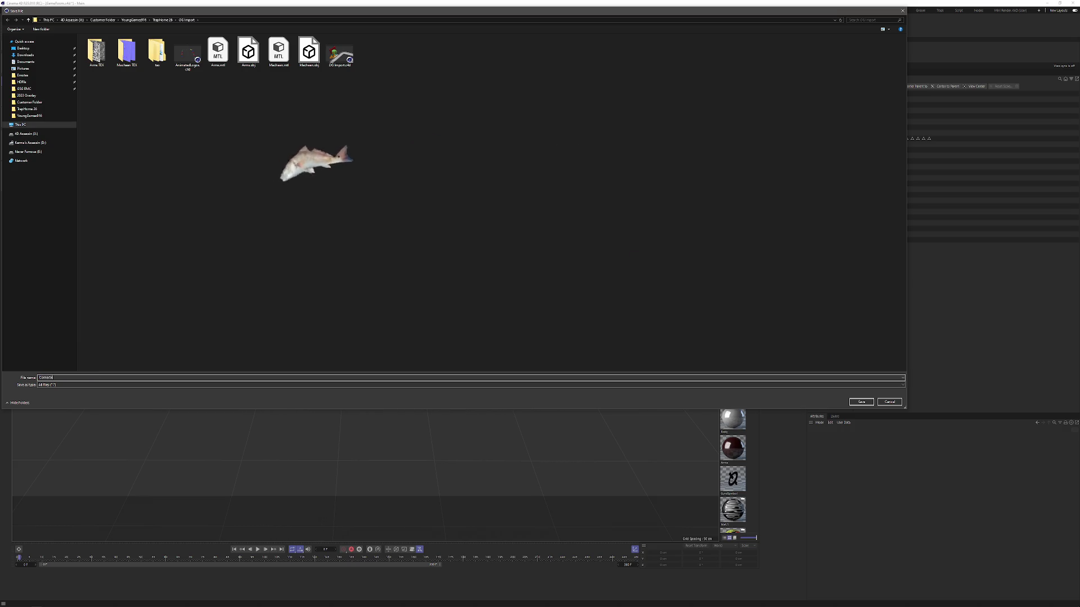
text(up)
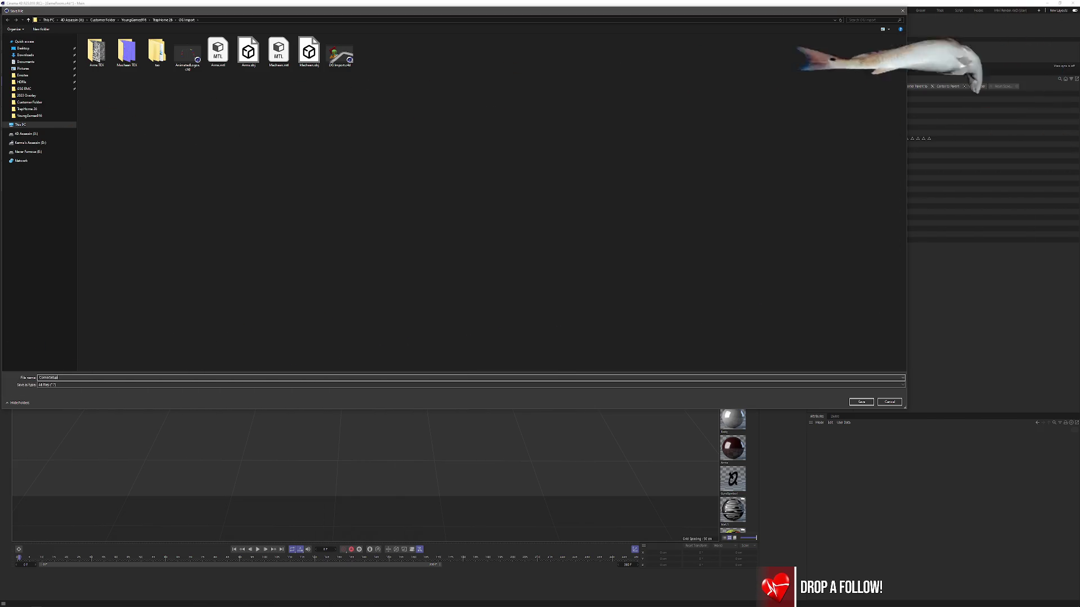
key(Return)
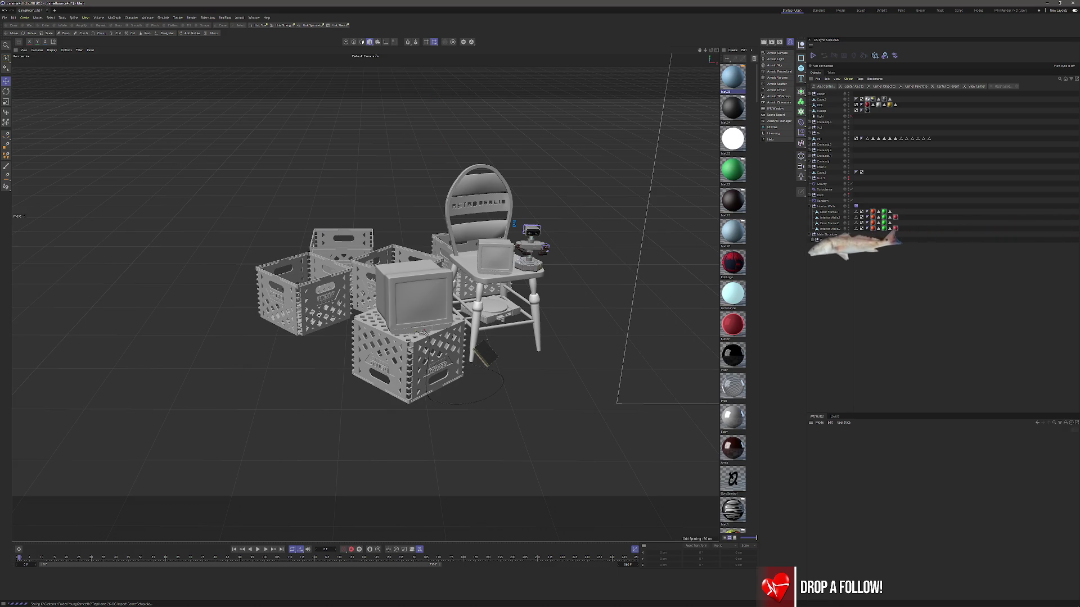
- Switch back to the Unreal Editor window
key(alt+Tab)
key(Escape)
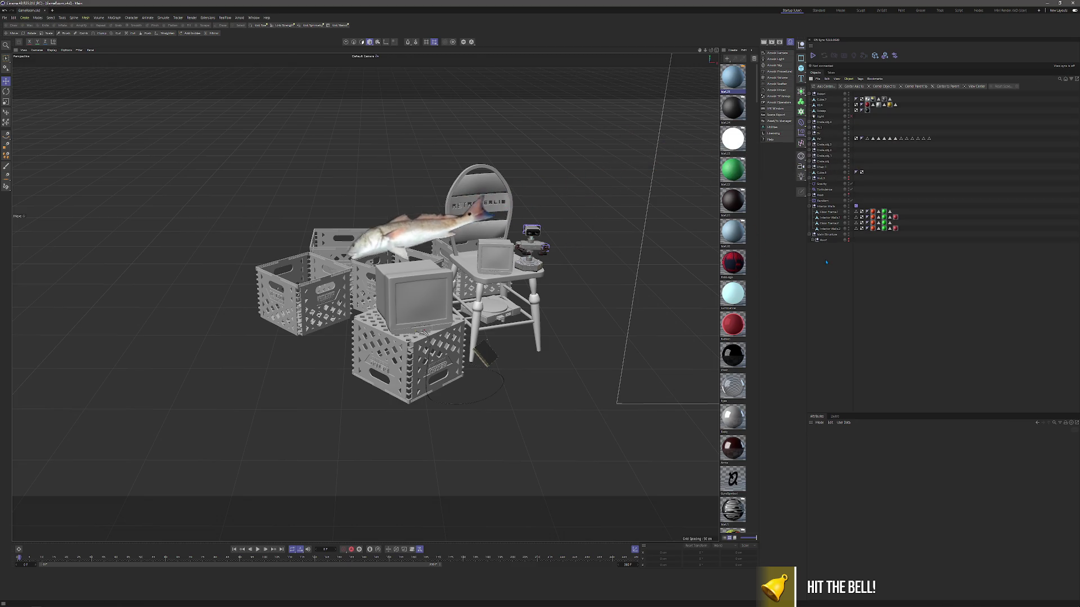
key(alt+Tab)
key(Escape)
key(alt+Tab)
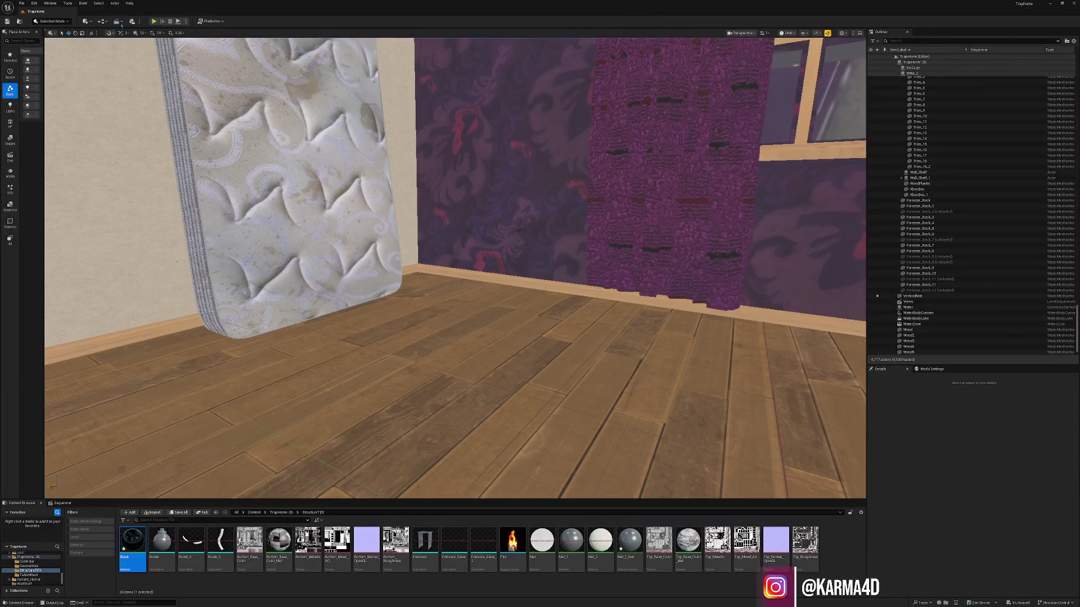
- Start a Datasmith file import in the TrapHome 26 folder, then return to Cinema 4D
click(88, 21)
mouse_move(120, 90)
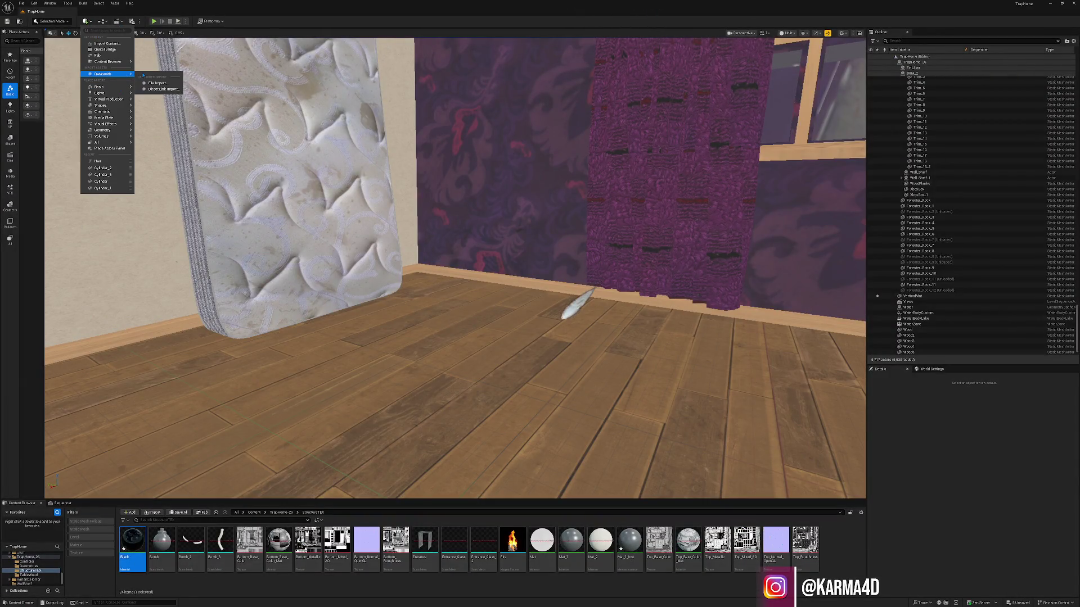
click(159, 83)
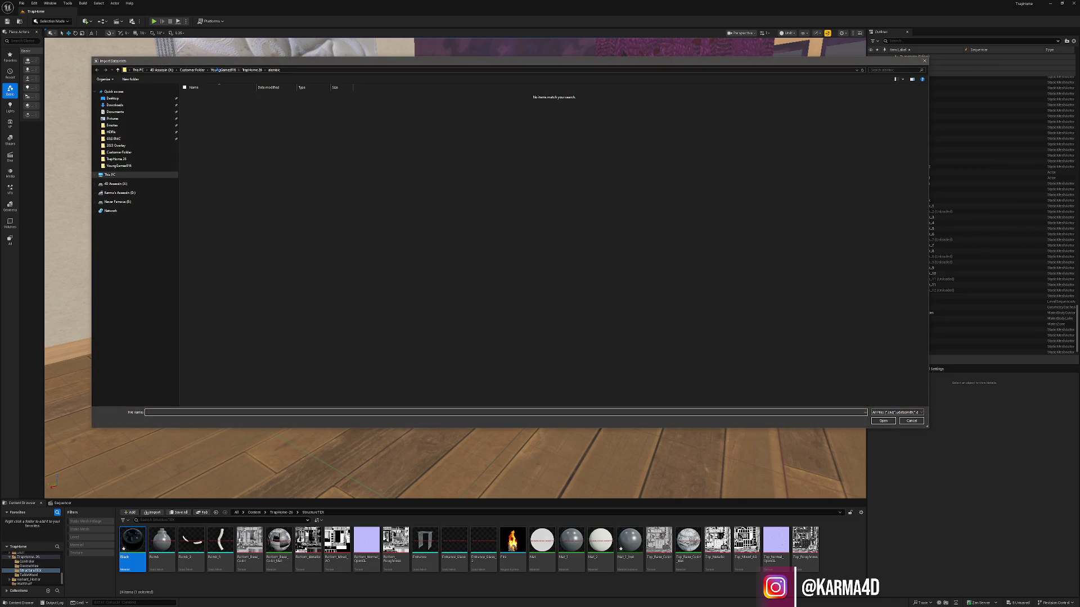
click(247, 70)
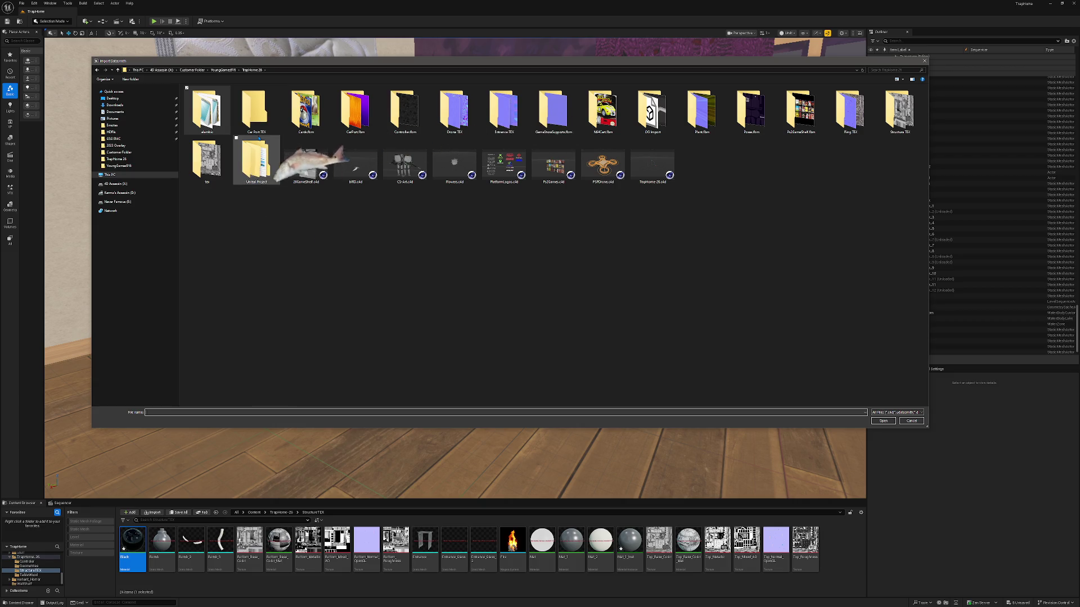
key(alt+Tab)
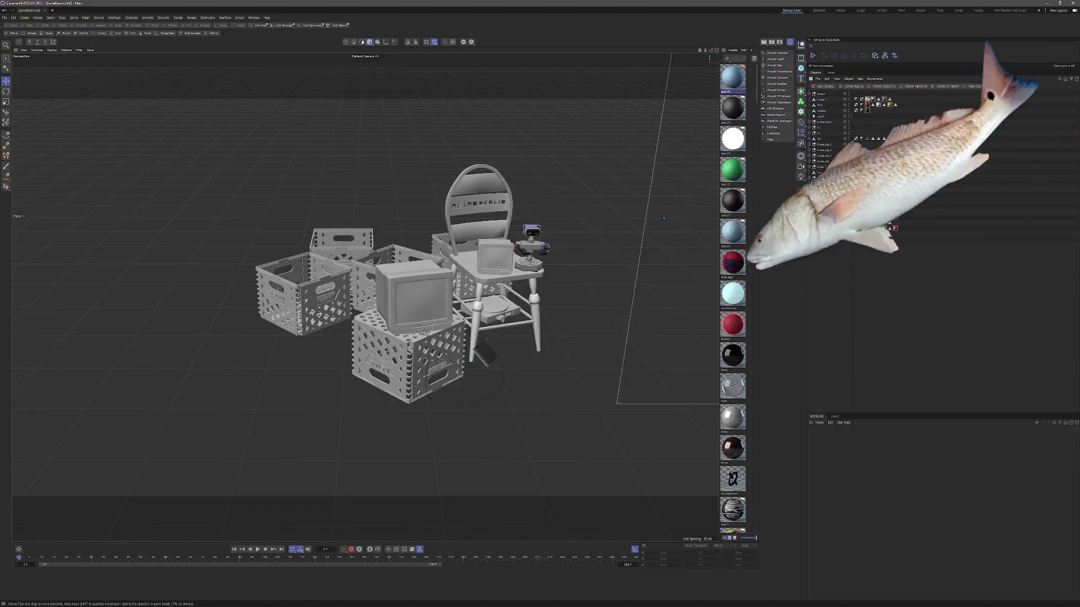
- Choose Save Selected Objects as from Cinema 4D's File menu
click(5, 18)
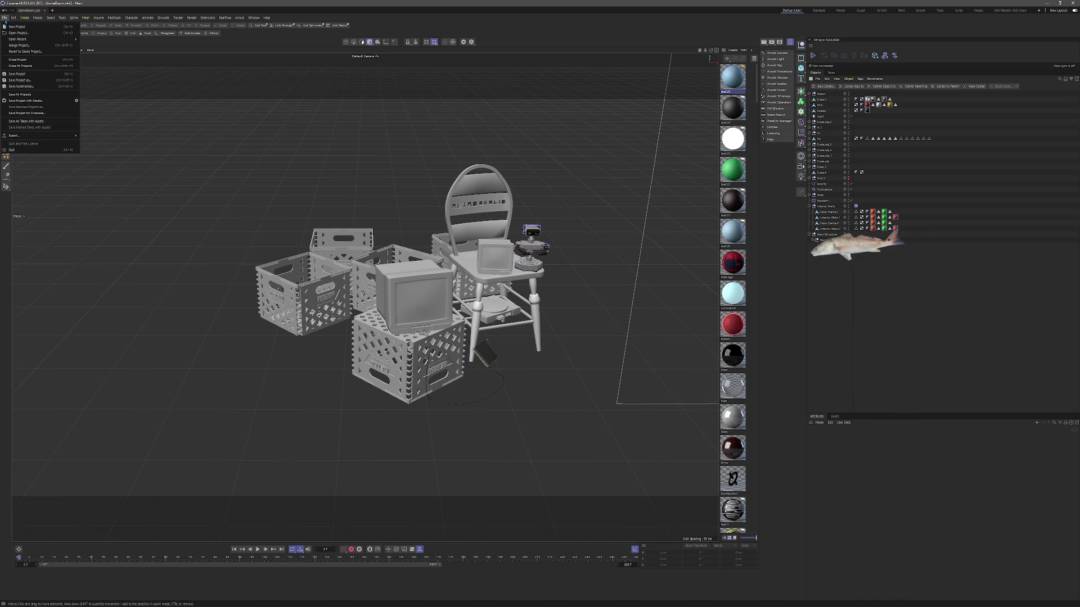
click(96, 12)
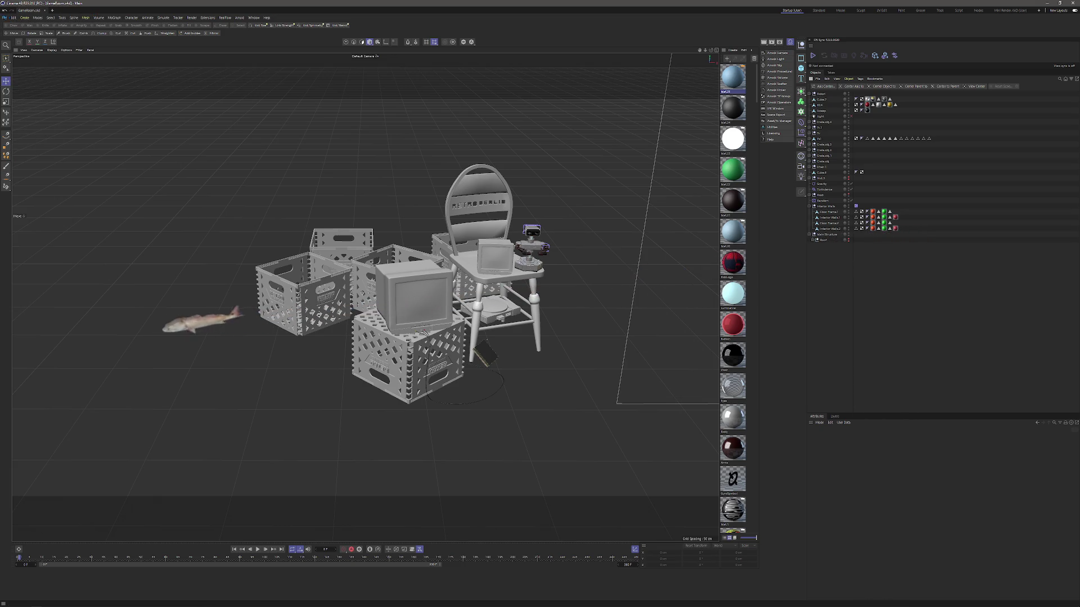
click(5, 17)
click(16, 107)
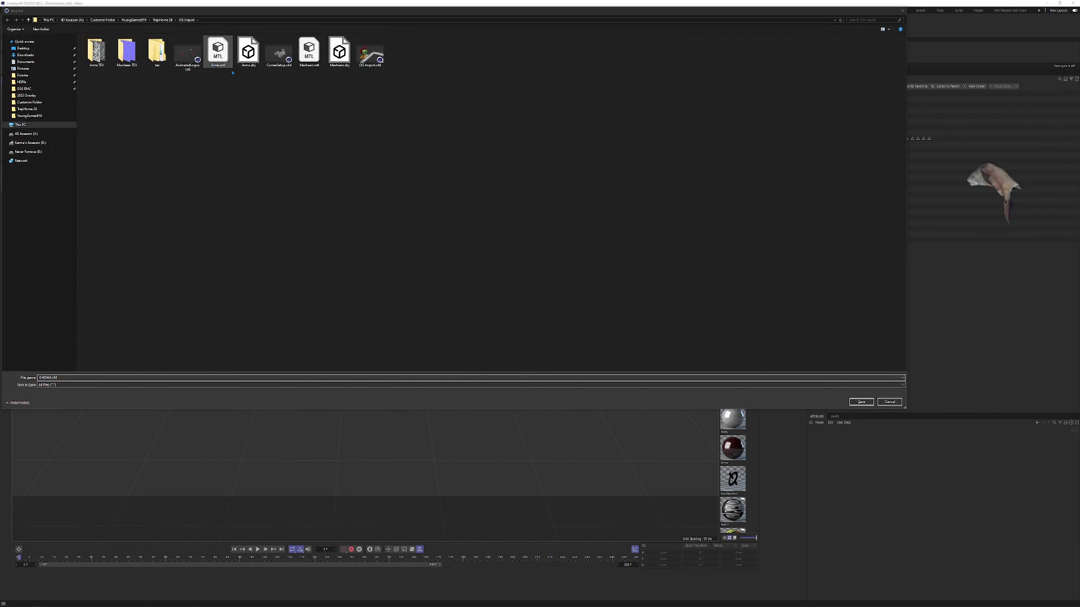
- In Unreal's Import Datasmith browser, go up to the parent project folder
key(alt+Tab)
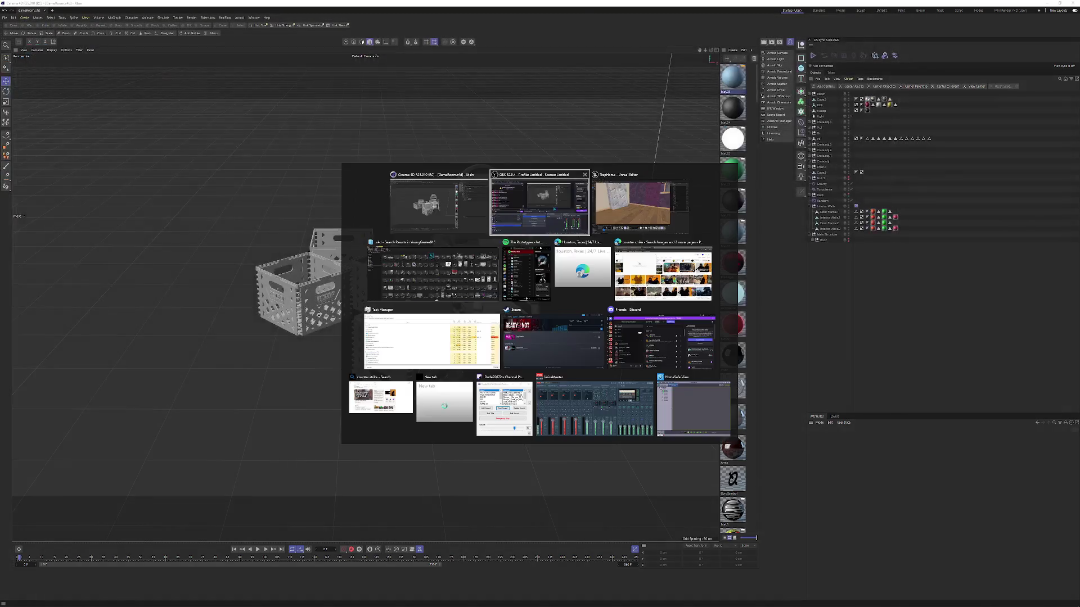
key(alt+Tab)
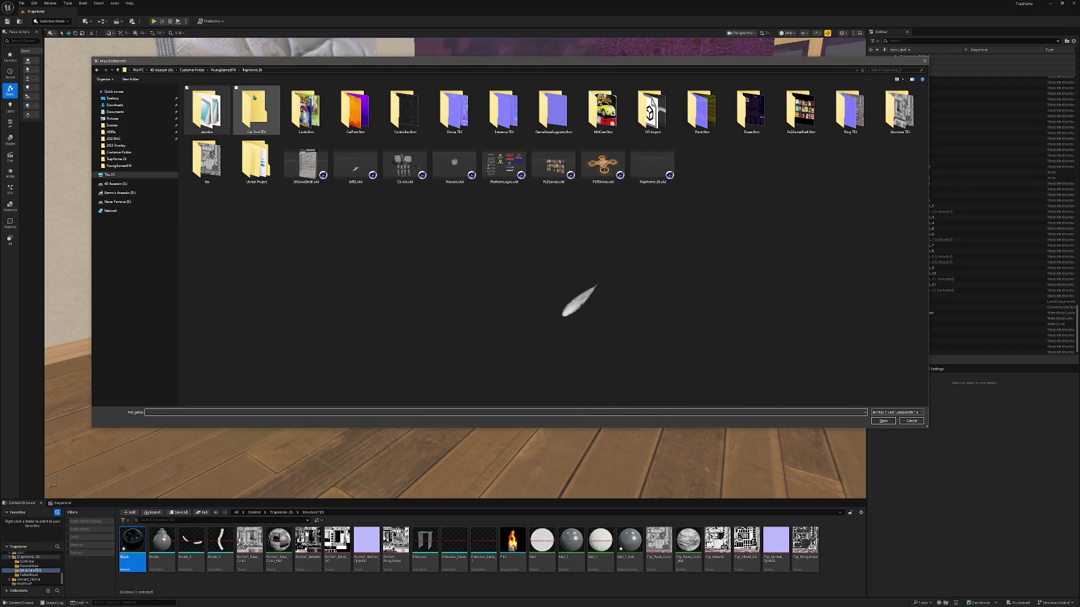
click(223, 70)
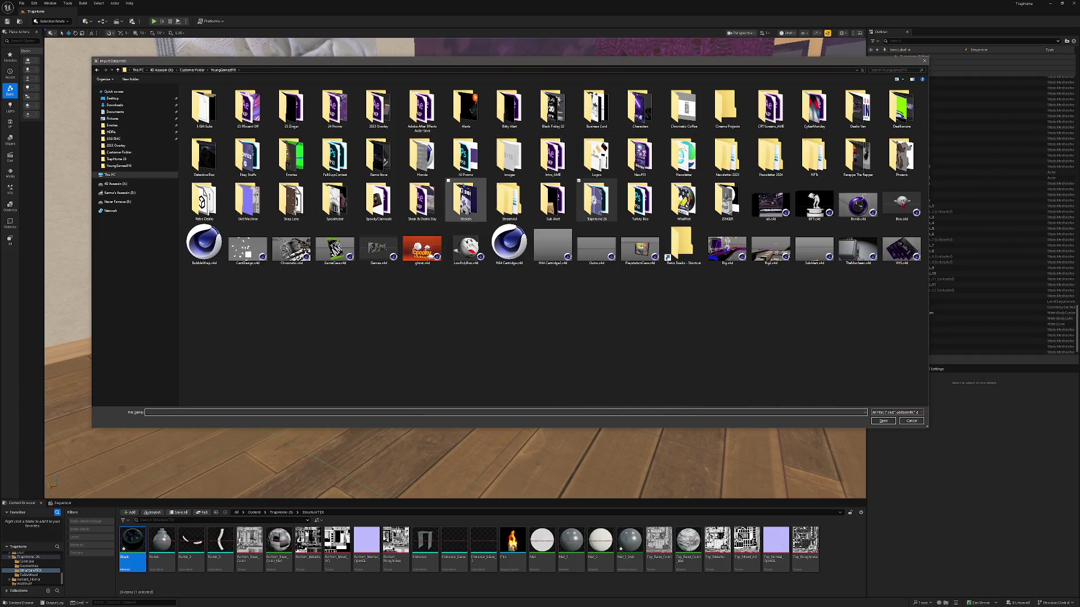